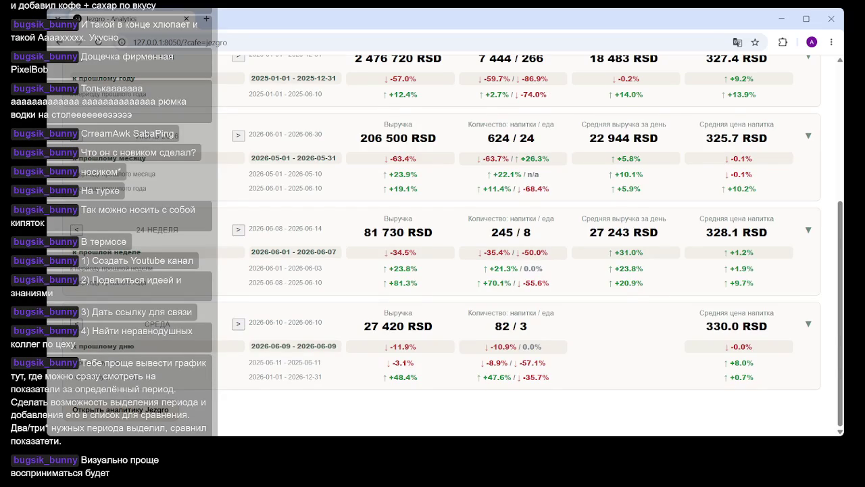
- Review the day card's year comparison percentages and scroll through the café's period cards
{"action": "left_click_drag", "start_coordinate": [757, 377], "coordinate": [370, 385]}
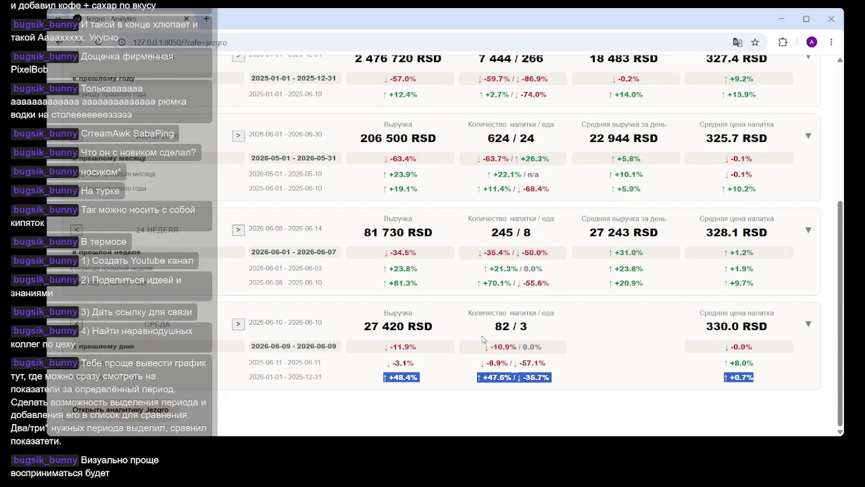
{"action": "left_click", "coordinate": [768, 383]}
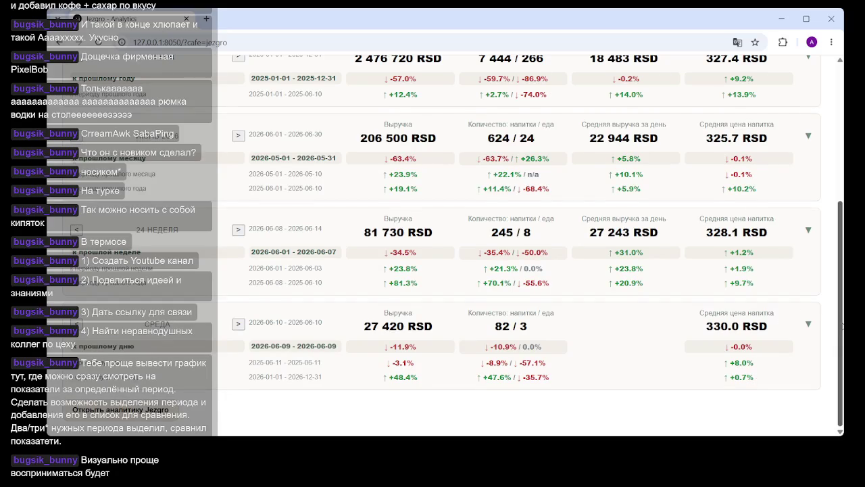
{"action": "left_click_drag", "start_coordinate": [842, 326], "coordinate": [841, 199]}
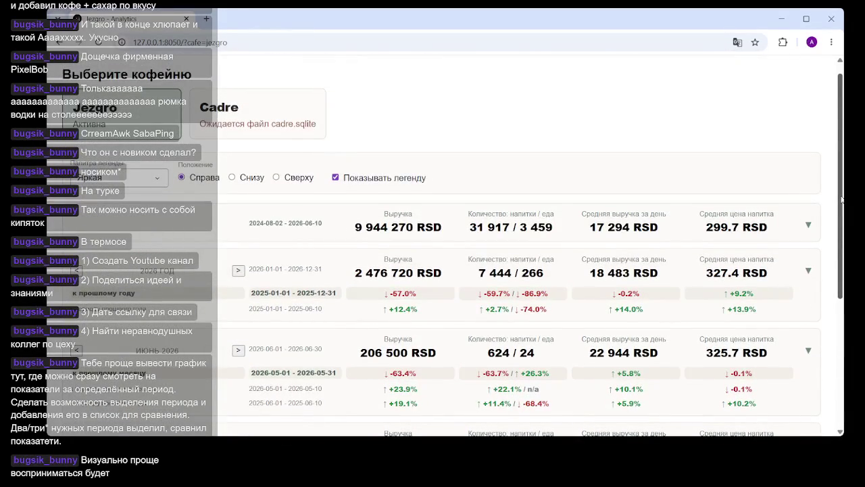
{"action": "left_click_drag", "start_coordinate": [841, 199], "coordinate": [842, 325]}
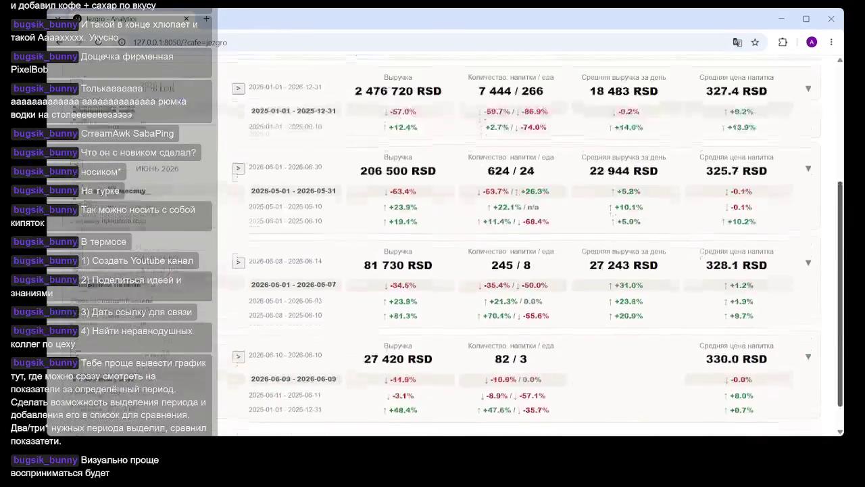
{"action": "scroll", "coordinate": [630, 214], "scroll_direction": "up", "scroll_amount": 4}
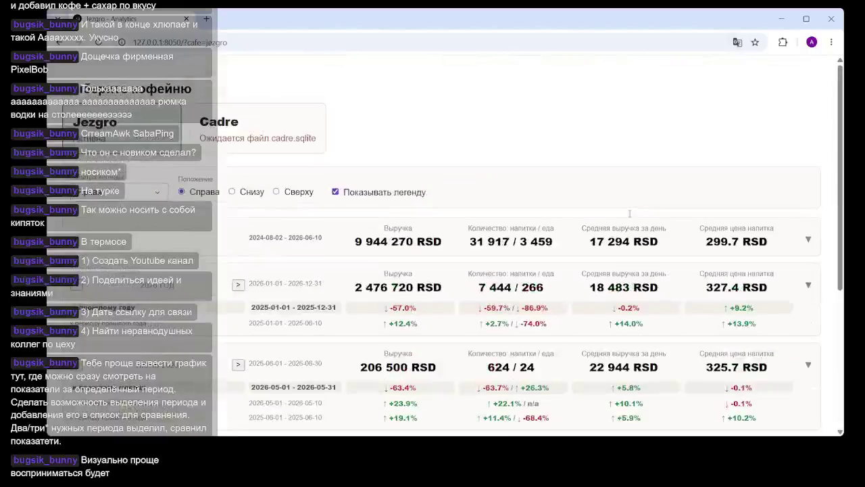
{"action": "scroll", "coordinate": [638, 214], "scroll_direction": "down", "scroll_amount": 3}
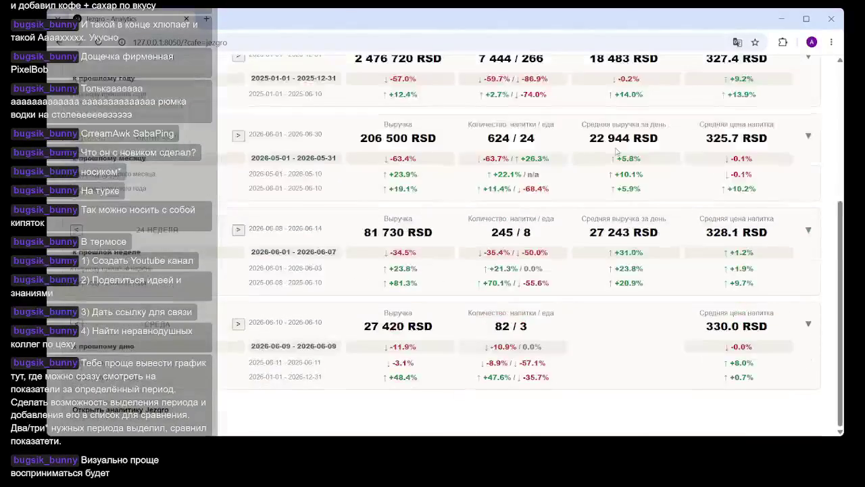
{"action": "scroll", "coordinate": [616, 152], "scroll_direction": "up", "scroll_amount": 3}
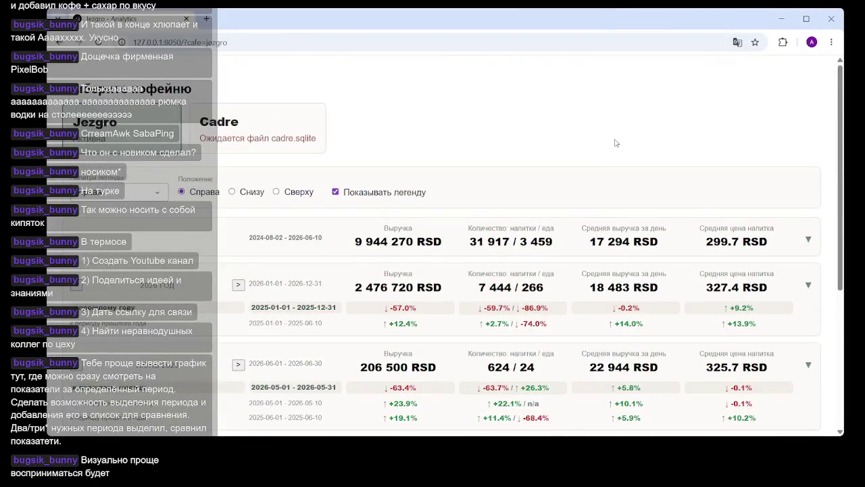
{"action": "scroll", "coordinate": [616, 150], "scroll_direction": "down", "scroll_amount": 3}
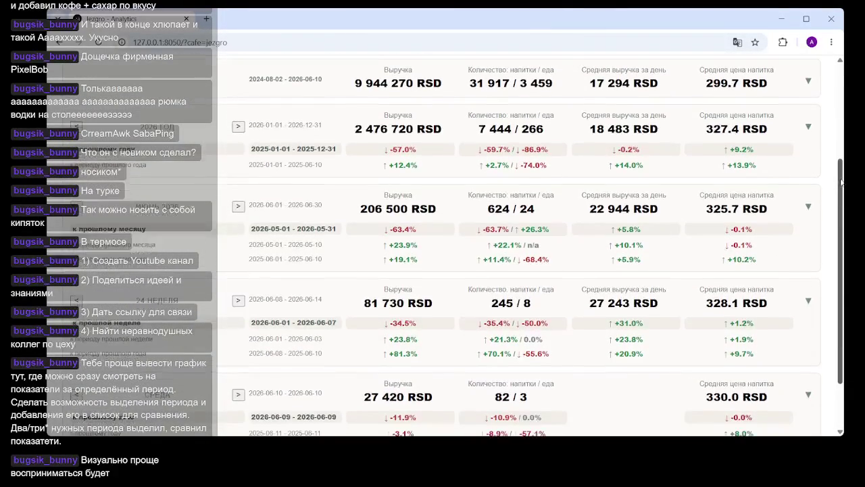
- Return to the top of the period cards and maximize the Chrome window
{"action": "left_click_drag", "start_coordinate": [842, 184], "coordinate": [842, 206]}
{"action": "scroll", "coordinate": [525, 245], "scroll_direction": "up", "scroll_amount": 2}
{"action": "scroll", "coordinate": [525, 245], "scroll_direction": "down", "scroll_amount": 2}
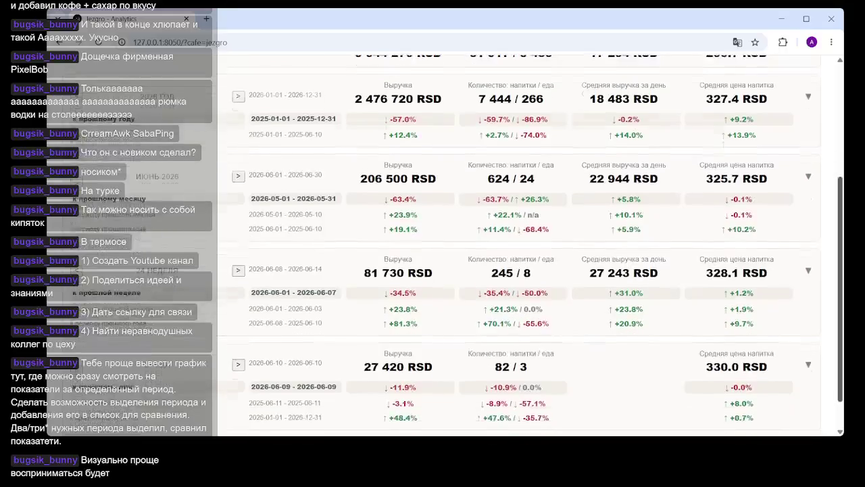
{"action": "scroll", "coordinate": [526, 246], "scroll_direction": "up", "scroll_amount": 1}
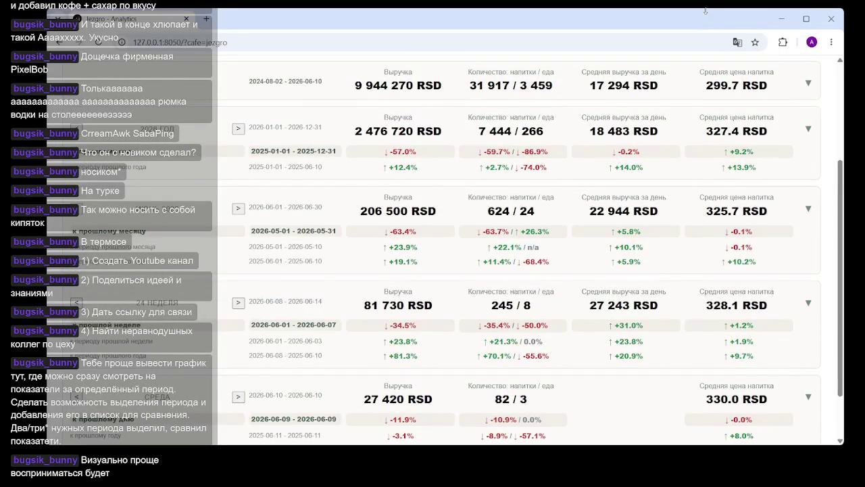
{"action": "left_click", "coordinate": [806, 19]}
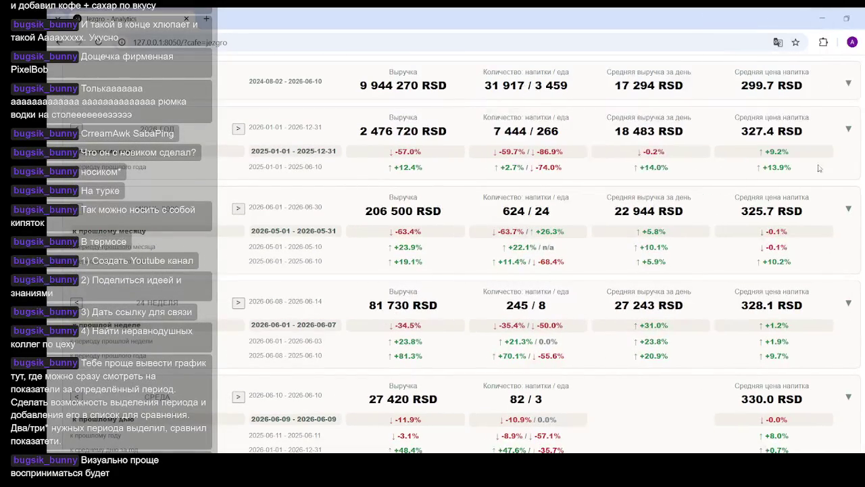
- Expand the first summary card, covering 2024-08-02 – 2026-06-10
{"action": "scroll", "coordinate": [652, 187], "scroll_direction": "up", "scroll_amount": 4}
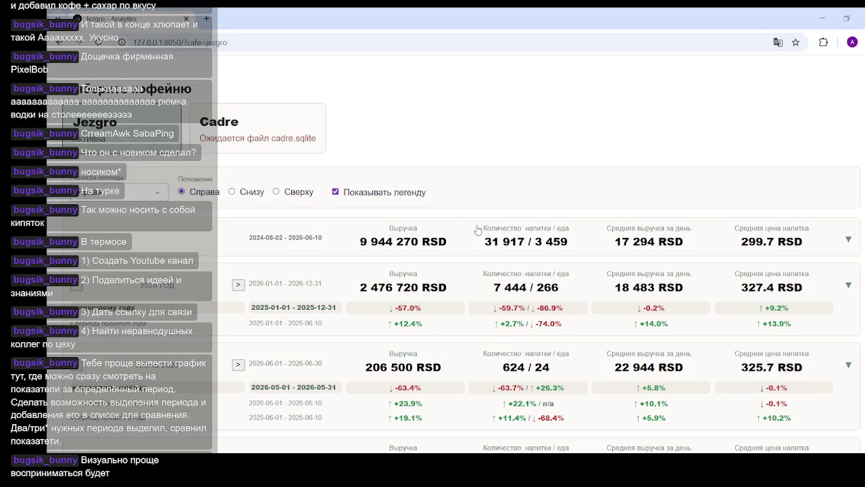
{"action": "left_click_drag", "start_coordinate": [502, 242], "coordinate": [507, 228]}
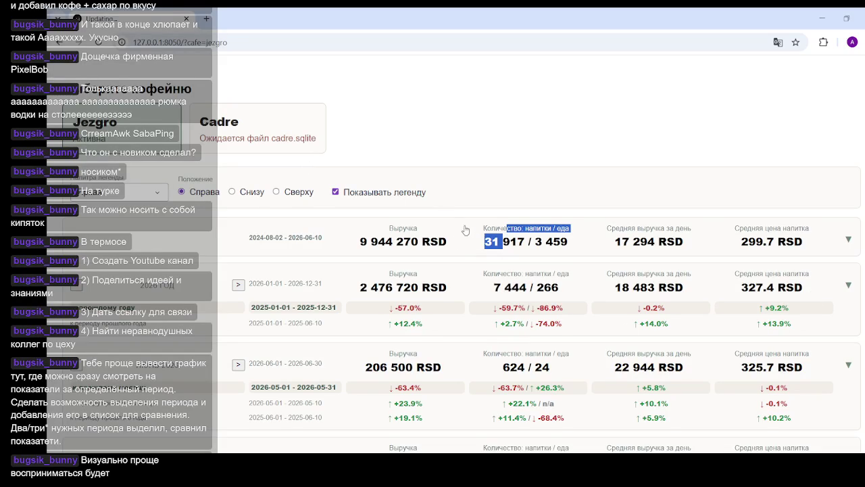
{"action": "left_click", "coordinate": [545, 243]}
- Scroll through the card's revenue trend and top-10 drink seasonality sunburst charts
{"action": "scroll", "coordinate": [545, 243], "scroll_direction": "down", "scroll_amount": 5}
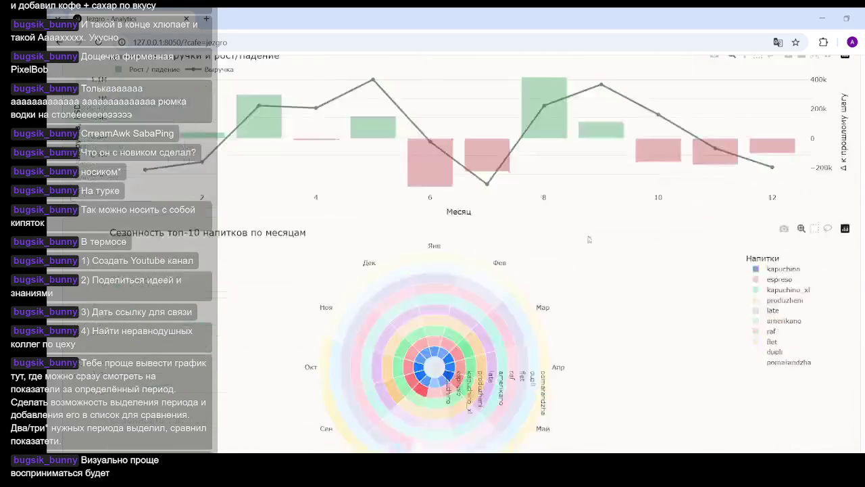
{"action": "mouse_move", "coordinate": [477, 233]}
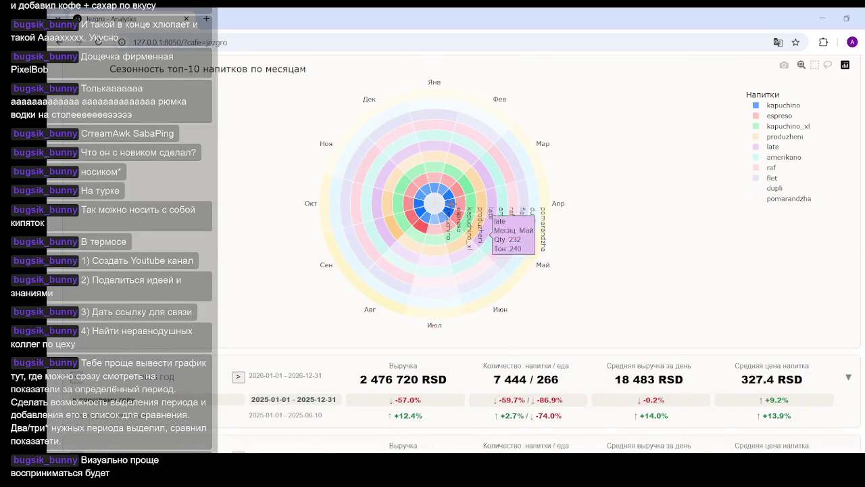
{"action": "scroll", "coordinate": [492, 284], "scroll_direction": "up", "scroll_amount": 1}
{"action": "scroll", "coordinate": [503, 168], "scroll_direction": "up", "scroll_amount": 3}
{"action": "scroll", "coordinate": [503, 168], "scroll_direction": "up", "scroll_amount": 2}
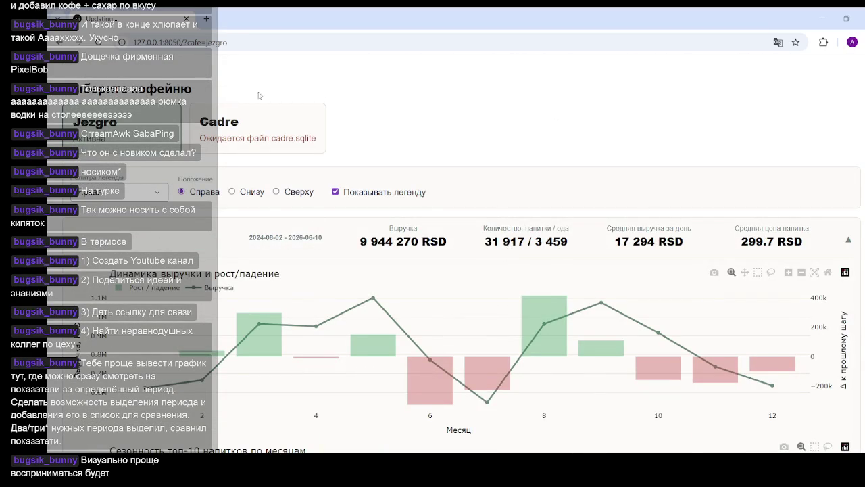
{"action": "scroll", "coordinate": [514, 130], "scroll_direction": "down", "scroll_amount": 2}
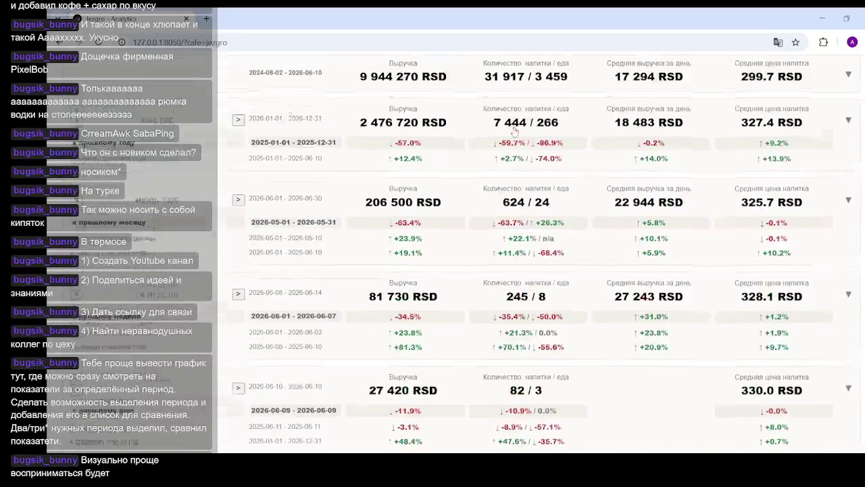
{"action": "scroll", "coordinate": [514, 130], "scroll_direction": "down", "scroll_amount": 1}
{"action": "scroll", "coordinate": [517, 130], "scroll_direction": "up", "scroll_amount": 1}
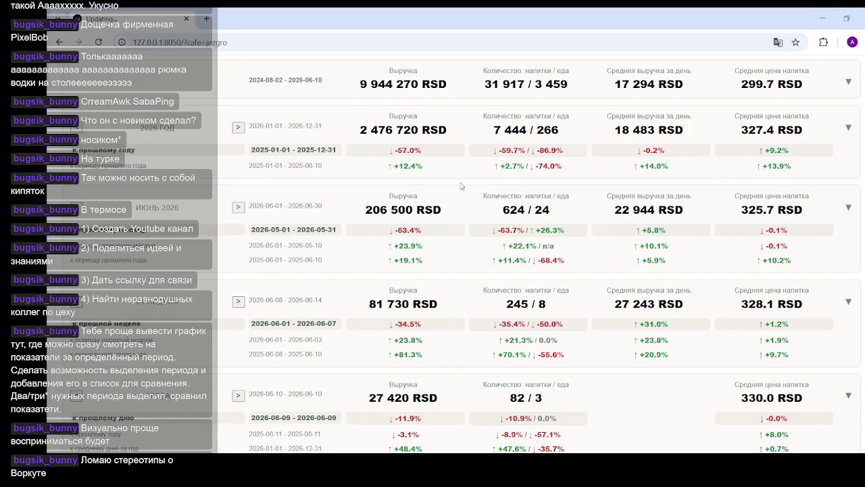
{"action": "scroll", "coordinate": [433, 257], "scroll_direction": "down", "scroll_amount": 2}
{"action": "scroll", "coordinate": [419, 271], "scroll_direction": "down", "scroll_amount": 3}
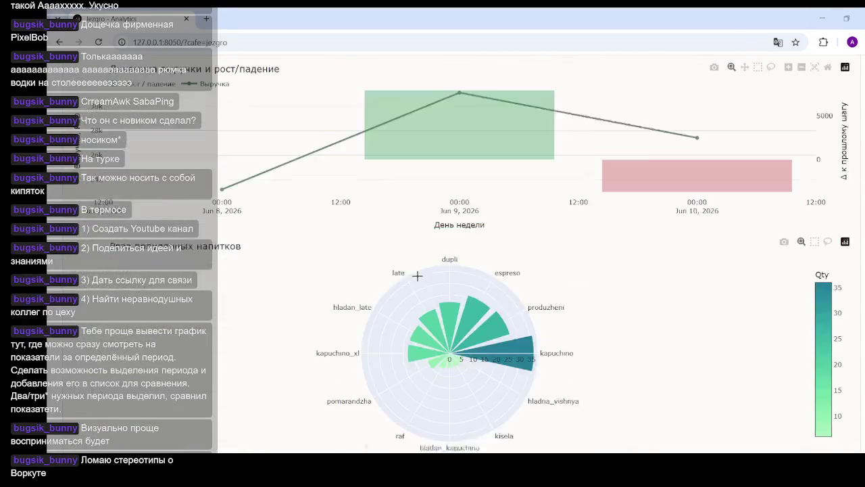
{"action": "scroll", "coordinate": [372, 411], "scroll_direction": "up", "scroll_amount": 4}
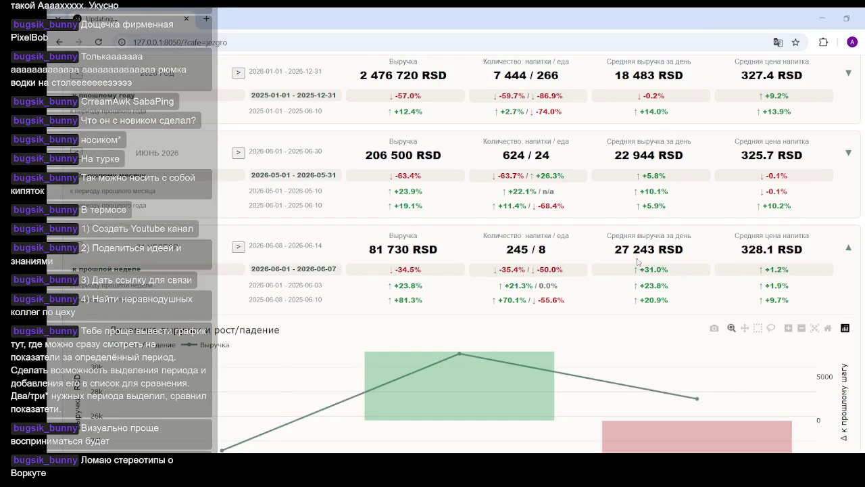
{"action": "scroll", "coordinate": [551, 251], "scroll_direction": "up", "scroll_amount": 1}
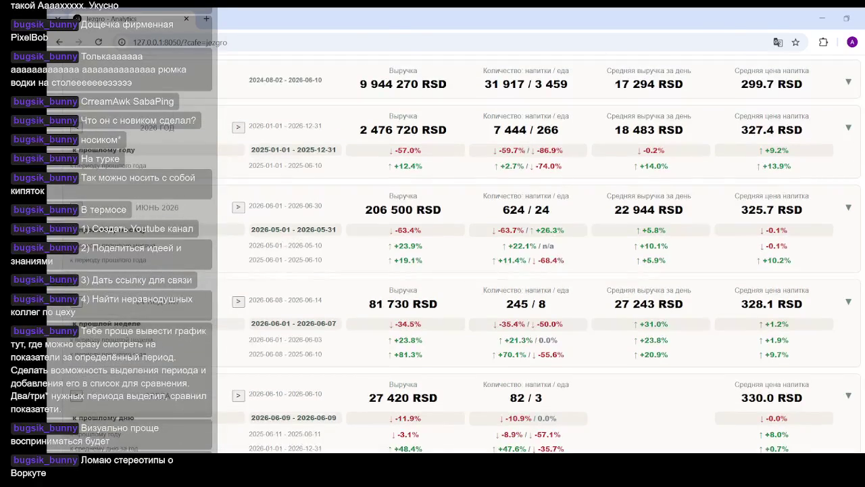
{"action": "scroll", "coordinate": [534, 257], "scroll_direction": "up", "scroll_amount": 1}
{"action": "scroll", "coordinate": [534, 257], "scroll_direction": "down", "scroll_amount": 1}
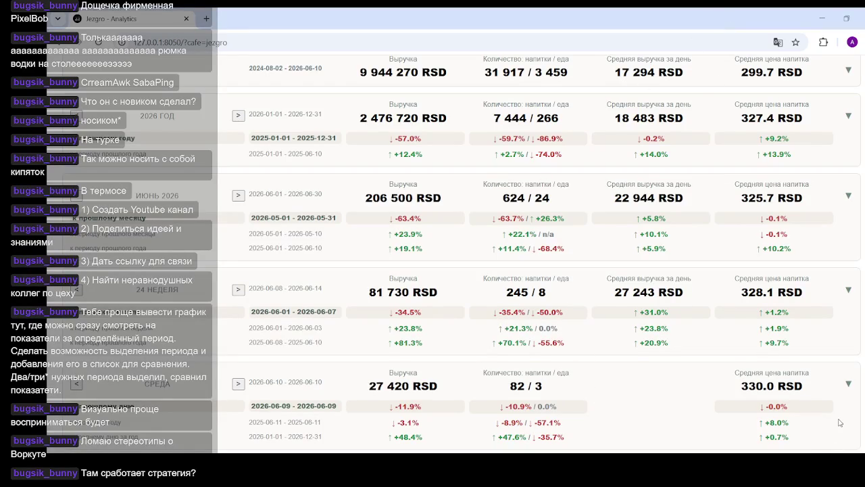
- Search Google for 'воркута' in a new tab
{"action": "left_click", "coordinate": [206, 18]}
{"action": "type", "text": "воркута"}
{"action": "key", "text": "Return"}
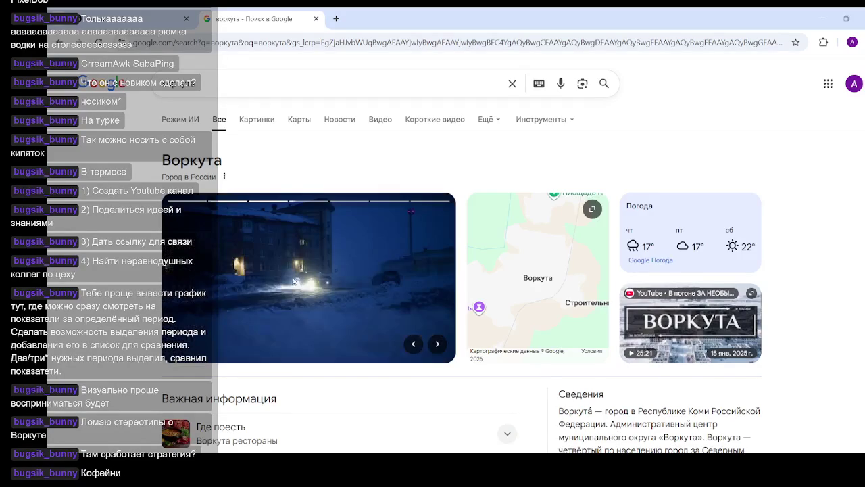
{"action": "scroll", "coordinate": [383, 262], "scroll_direction": "down", "scroll_amount": 1}
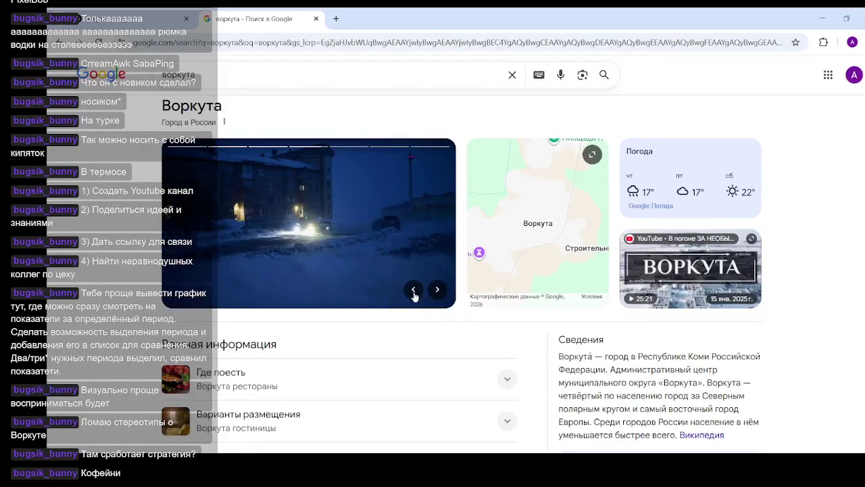
- Step back through the Воркута photo carousel
{"action": "left_click", "coordinate": [436, 289]}
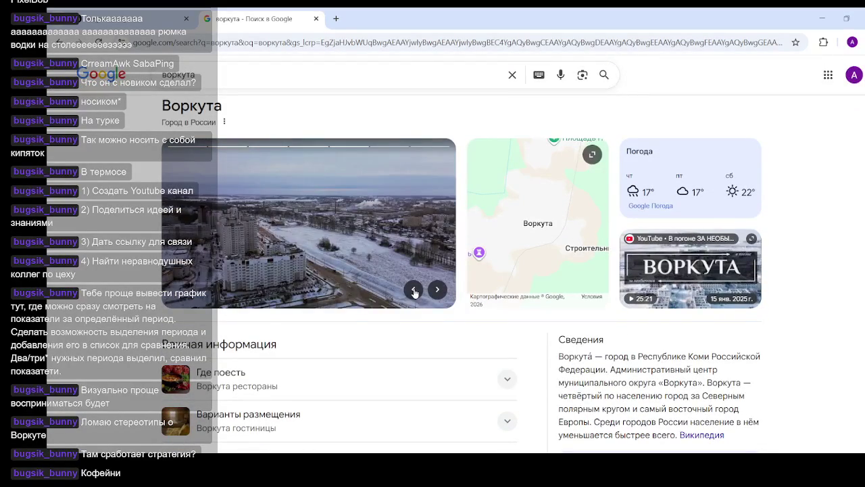
{"action": "left_click", "coordinate": [414, 290]}
{"action": "left_click", "coordinate": [412, 290]}
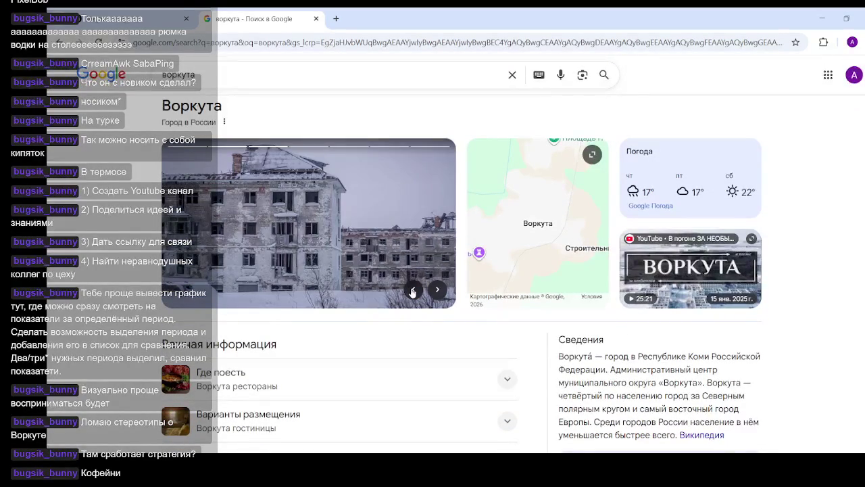
{"action": "scroll", "coordinate": [399, 351], "scroll_direction": "up", "scroll_amount": 1}
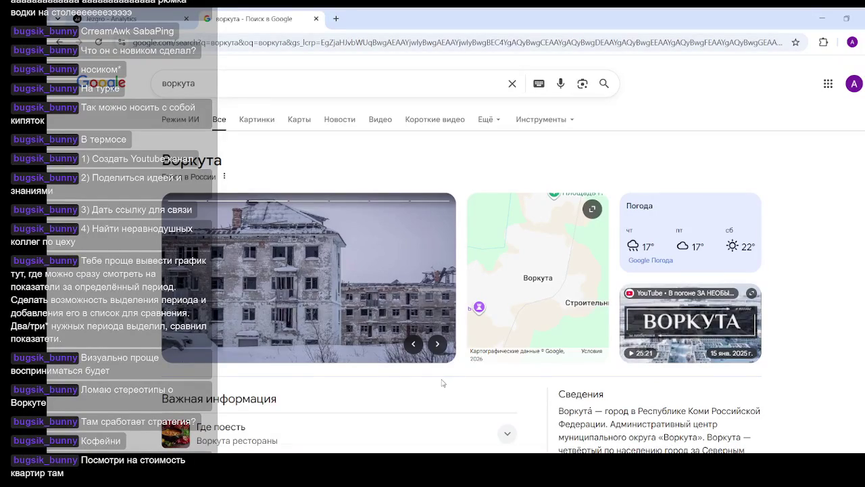
{"action": "left_click", "coordinate": [415, 346]}
{"action": "left_click", "coordinate": [413, 346]}
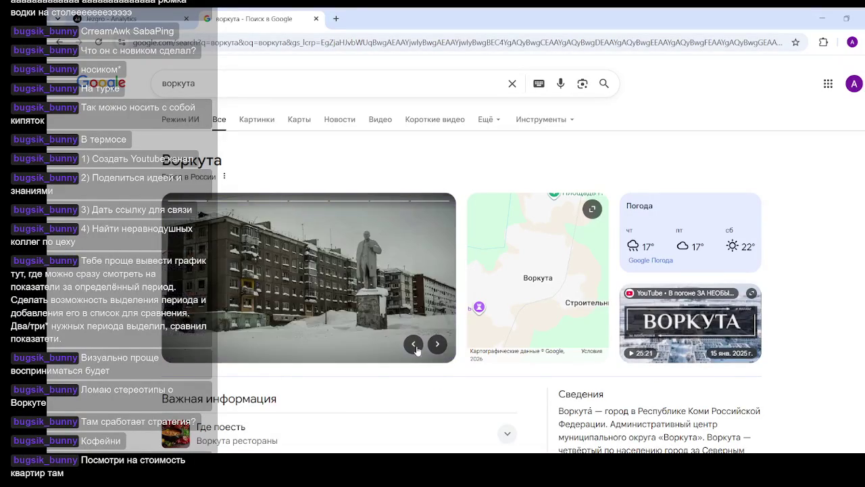
{"action": "left_click", "coordinate": [421, 347]}
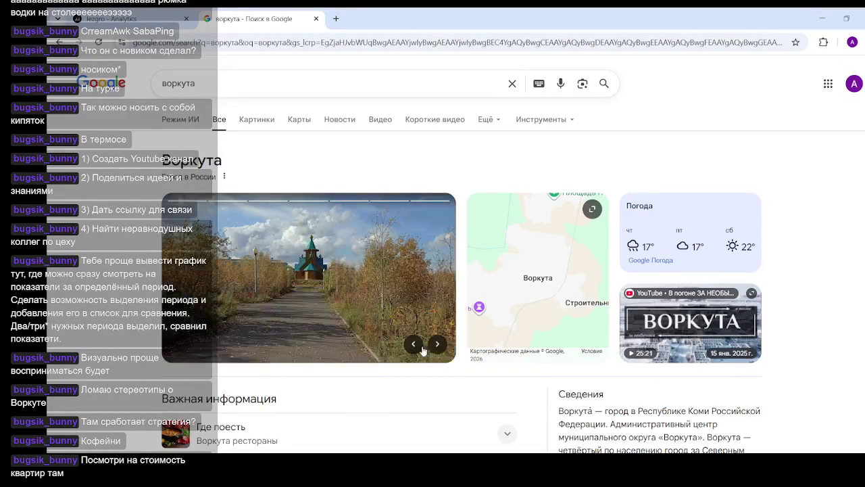
{"action": "left_click", "coordinate": [420, 347]}
- Cycle through a few more Воркута photos and expand the map into a large interactive view
{"action": "left_click", "coordinate": [439, 346]}
{"action": "left_click", "coordinate": [439, 345]}
{"action": "left_click", "coordinate": [440, 345]}
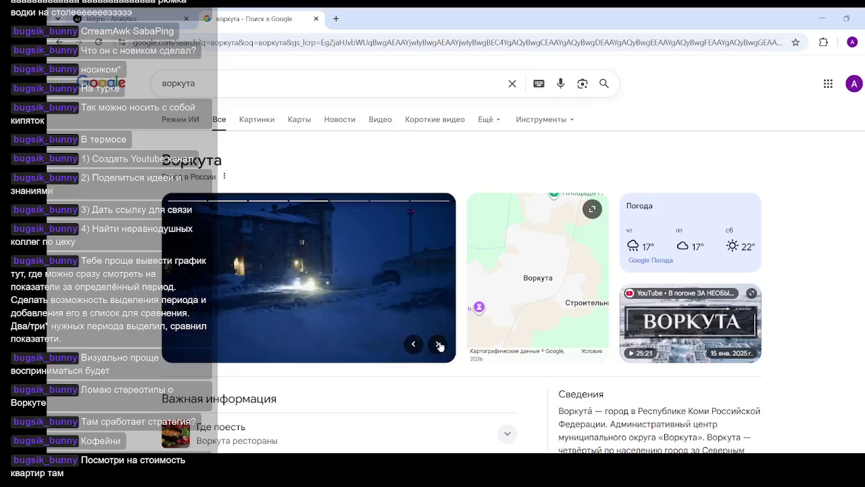
{"action": "left_click", "coordinate": [439, 346]}
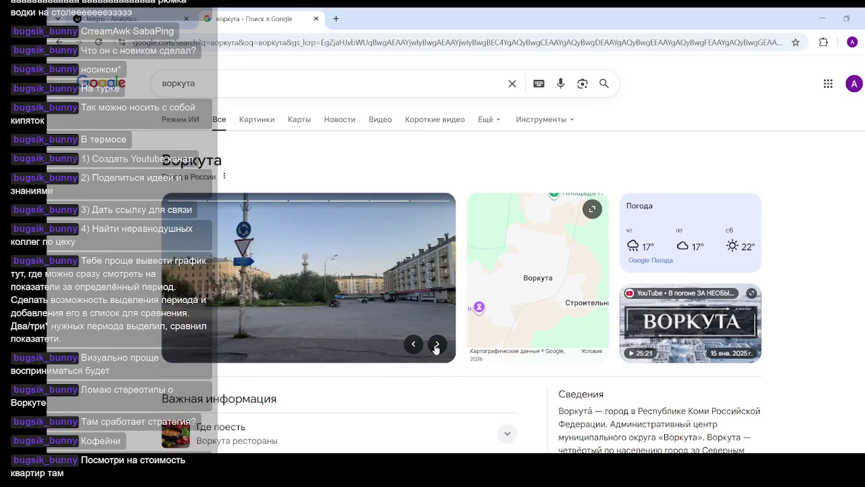
{"action": "left_click", "coordinate": [436, 345]}
{"action": "left_click", "coordinate": [521, 280]}
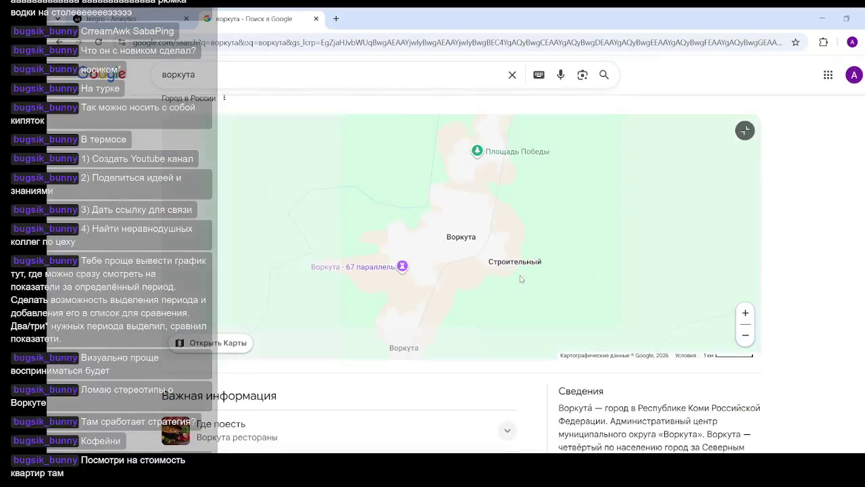
- Zoom into the Воркута map and open the Экспресс cafe's details
{"action": "scroll", "coordinate": [488, 235], "scroll_direction": "up", "scroll_amount": 2}
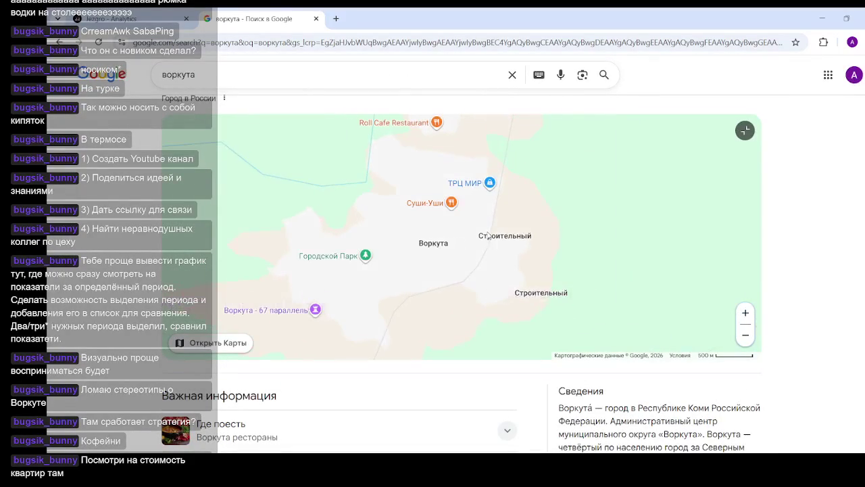
{"action": "scroll", "coordinate": [388, 159], "scroll_direction": "up", "scroll_amount": 1}
{"action": "left_click_drag", "start_coordinate": [591, 274], "coordinate": [590, 254]}
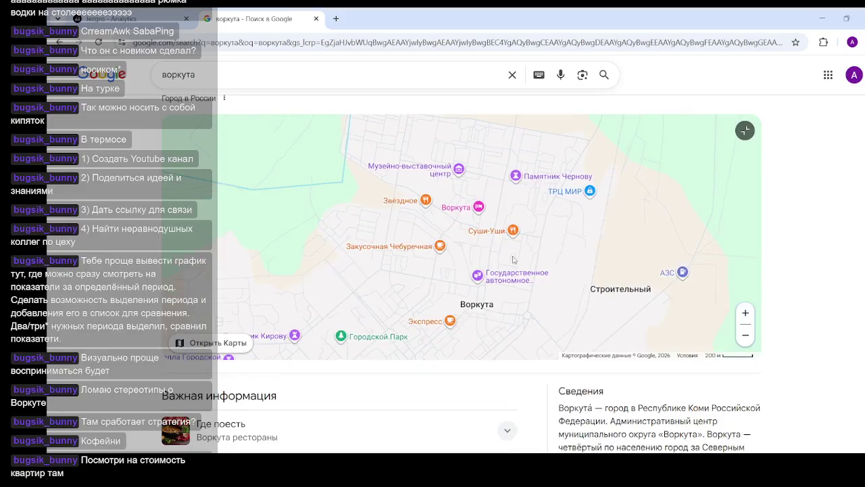
{"action": "left_click", "coordinate": [450, 321]}
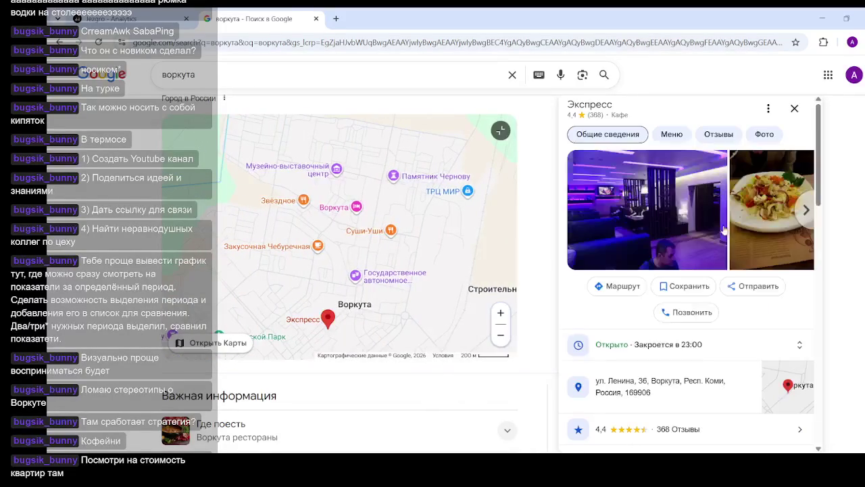
- Browse forward through four of the Экспресс cafe's photos
{"action": "left_click", "coordinate": [805, 212]}
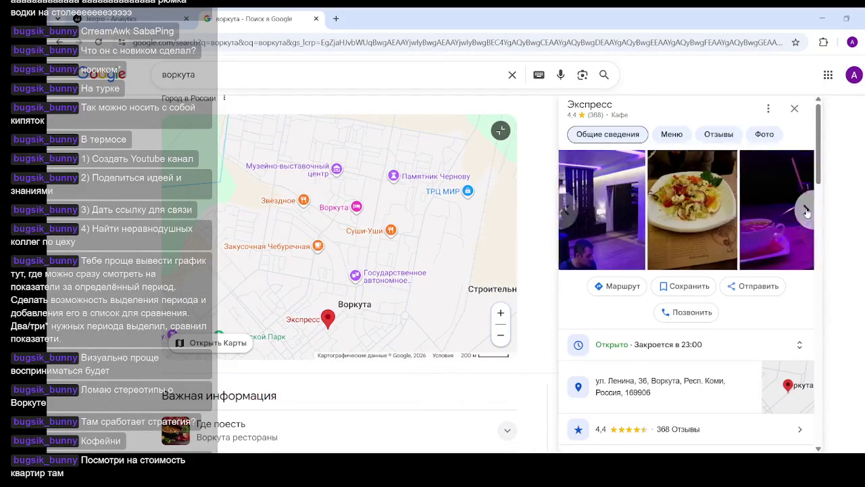
{"action": "left_click", "coordinate": [805, 213]}
{"action": "left_click", "coordinate": [806, 212]}
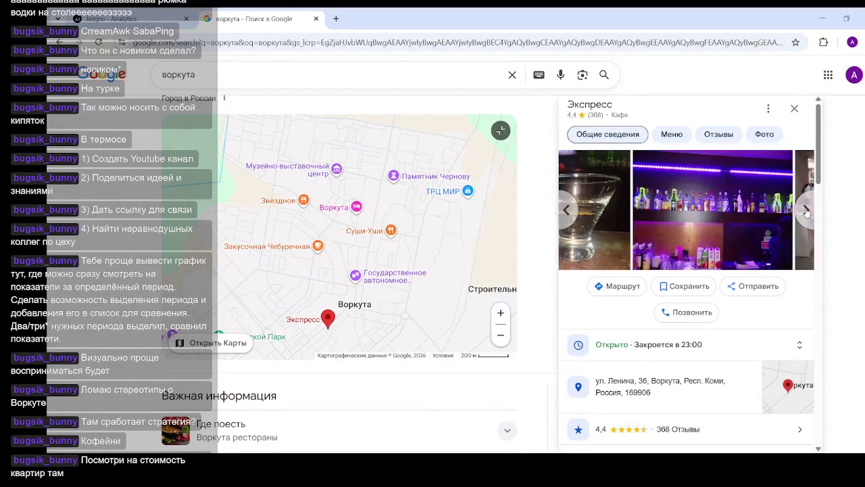
{"action": "left_click", "coordinate": [805, 213]}
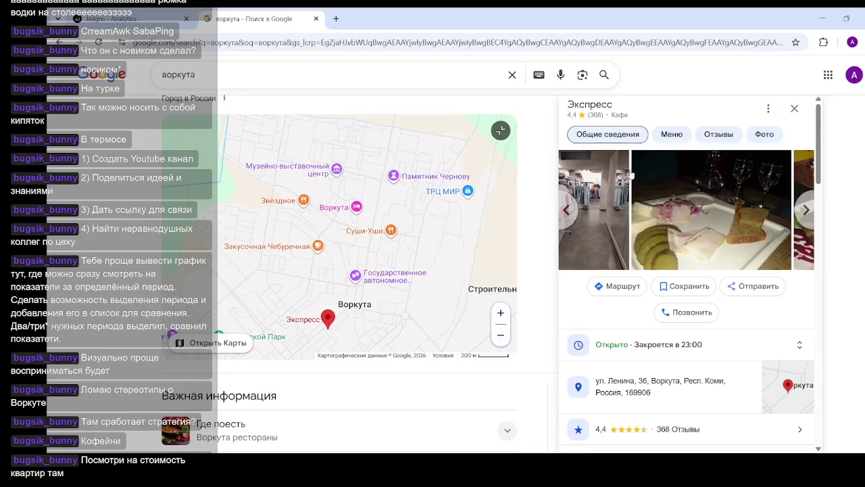
- Zoom back out and open Воркута in full Google Maps
{"action": "scroll", "coordinate": [475, 226], "scroll_direction": "down", "scroll_amount": 2}
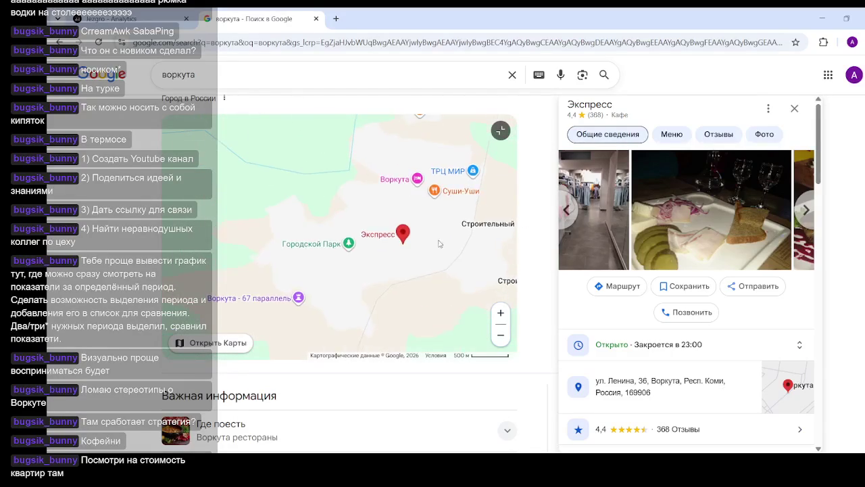
{"action": "left_click_drag", "start_coordinate": [433, 169], "coordinate": [365, 196]}
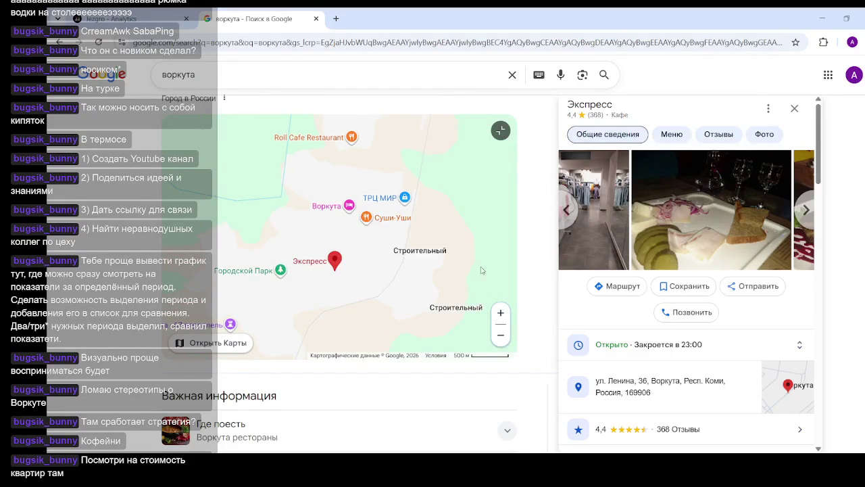
{"action": "scroll", "coordinate": [482, 271], "scroll_direction": "down", "scroll_amount": 2}
{"action": "left_click", "coordinate": [196, 349]}
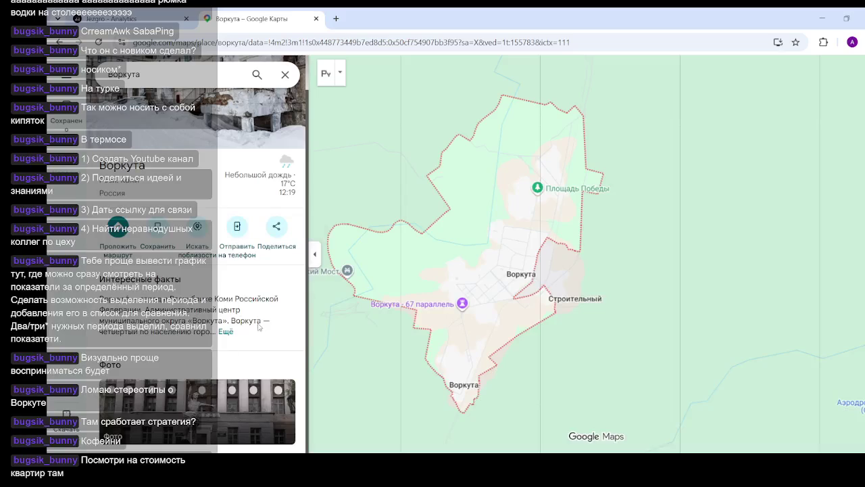
- Zoom out over Воркута and switch the map to Спутник satellite imagery
{"action": "scroll", "coordinate": [541, 287], "scroll_direction": "down", "scroll_amount": 5}
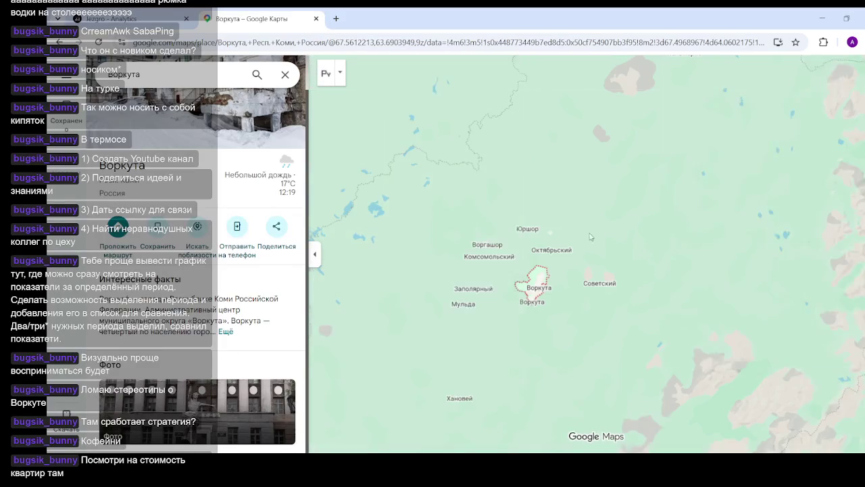
{"action": "scroll", "coordinate": [589, 271], "scroll_direction": "down", "scroll_amount": 3}
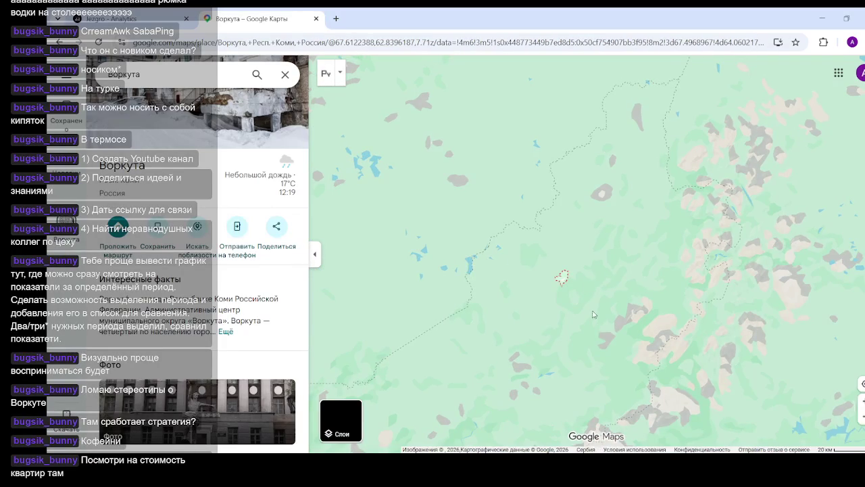
{"action": "scroll", "coordinate": [593, 315], "scroll_direction": "up", "scroll_amount": 3}
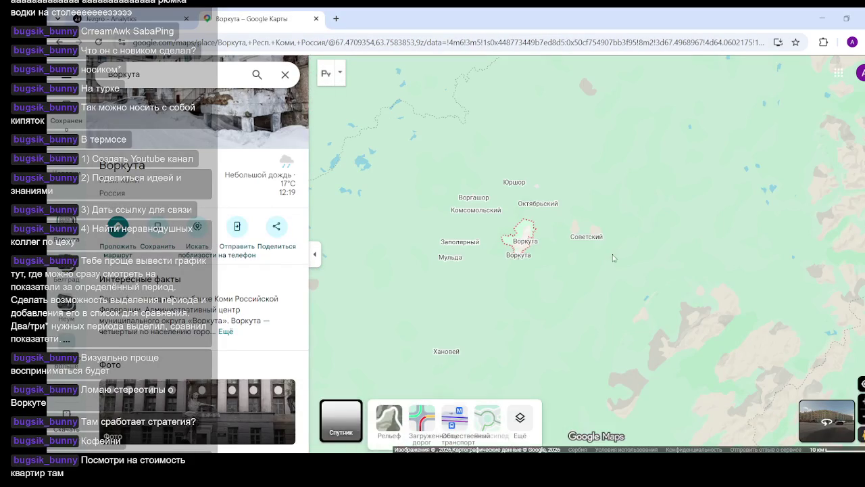
{"action": "left_click", "coordinate": [340, 419]}
- Zoom in and out over the Воркута satellite imagery
{"action": "scroll", "coordinate": [529, 269], "scroll_direction": "up", "scroll_amount": 3}
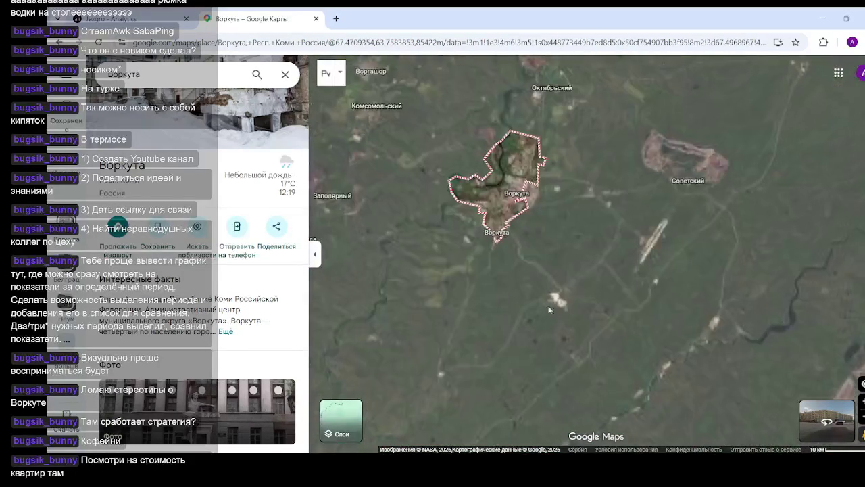
{"action": "scroll", "coordinate": [589, 314], "scroll_direction": "up", "scroll_amount": 2}
{"action": "scroll", "coordinate": [584, 295], "scroll_direction": "up", "scroll_amount": 4}
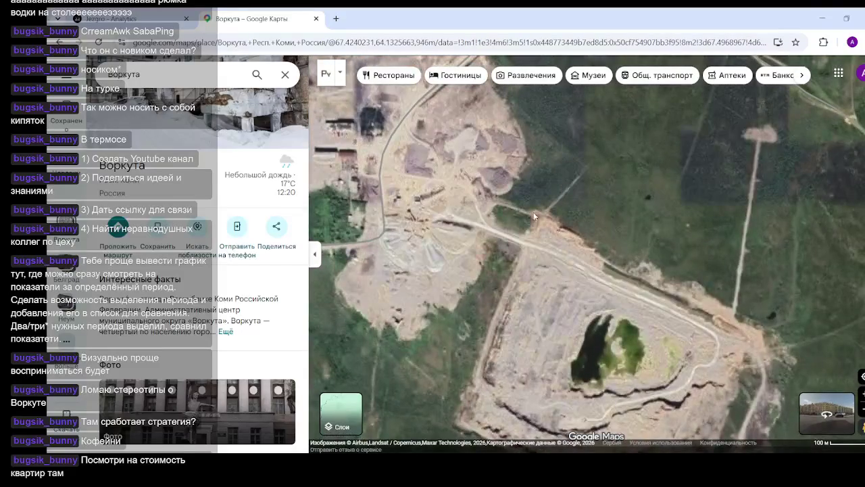
{"action": "scroll", "coordinate": [560, 227], "scroll_direction": "down", "scroll_amount": 2}
{"action": "scroll", "coordinate": [606, 273], "scroll_direction": "down", "scroll_amount": 2}
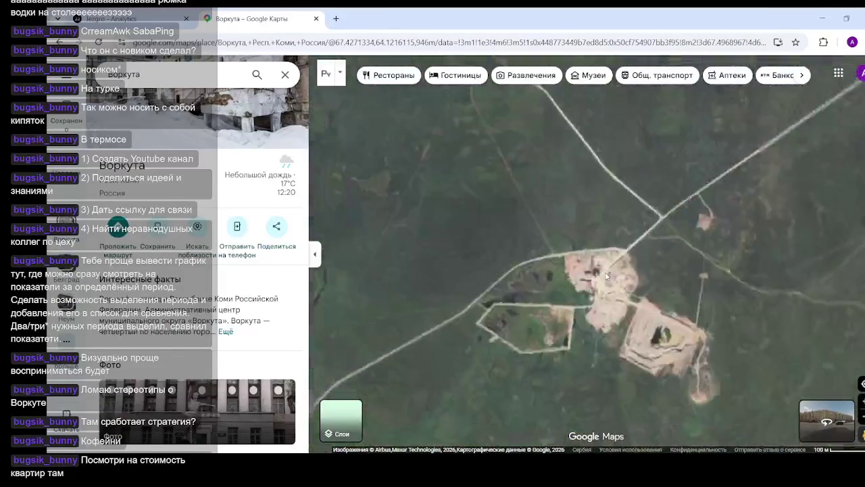
{"action": "scroll", "coordinate": [606, 273], "scroll_direction": "down", "scroll_amount": 2}
{"action": "scroll", "coordinate": [527, 201], "scroll_direction": "down", "scroll_amount": 2}
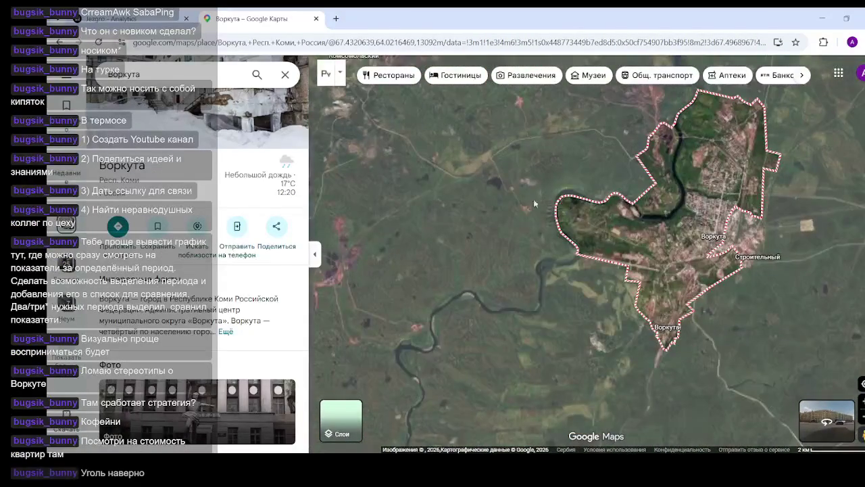
{"action": "scroll", "coordinate": [534, 198], "scroll_direction": "up", "scroll_amount": 2}
{"action": "scroll", "coordinate": [542, 275], "scroll_direction": "up", "scroll_amount": 2}
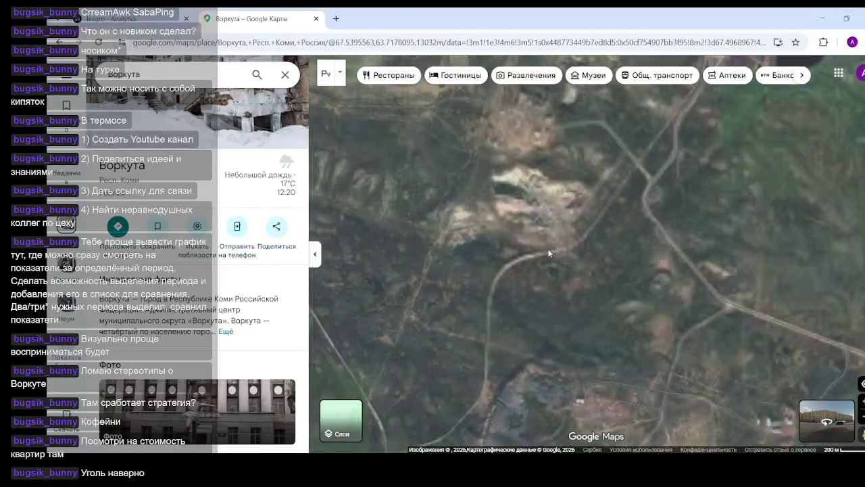
{"action": "scroll", "coordinate": [546, 247], "scroll_direction": "down", "scroll_amount": 2}
{"action": "scroll", "coordinate": [595, 242], "scroll_direction": "down", "scroll_amount": 2}
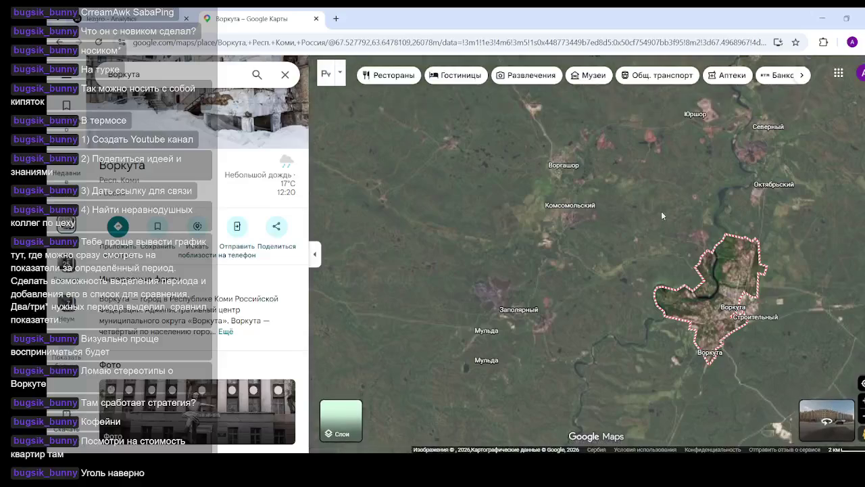
- Pan past Юршор and Северный and centre on Поселок Цементнозаводский's housing blocks
{"action": "left_click_drag", "start_coordinate": [662, 215], "coordinate": [502, 269]}
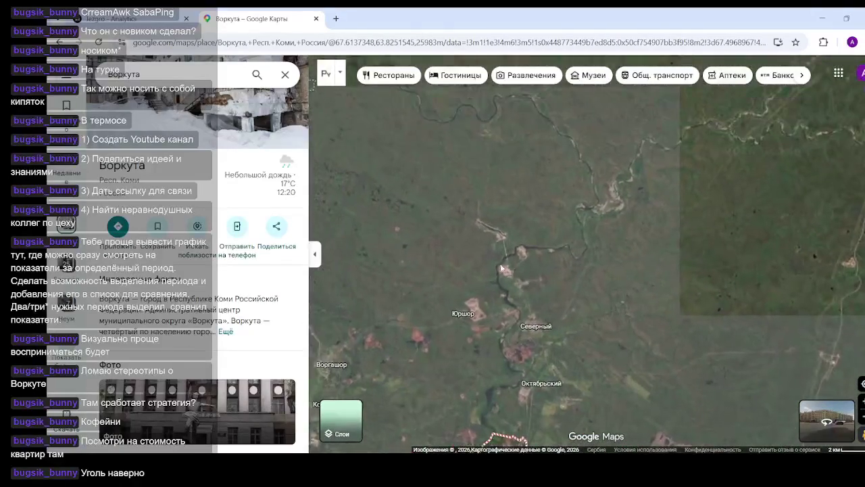
{"action": "scroll", "coordinate": [501, 268], "scroll_direction": "up", "scroll_amount": 2}
{"action": "scroll", "coordinate": [526, 269], "scroll_direction": "up", "scroll_amount": 2}
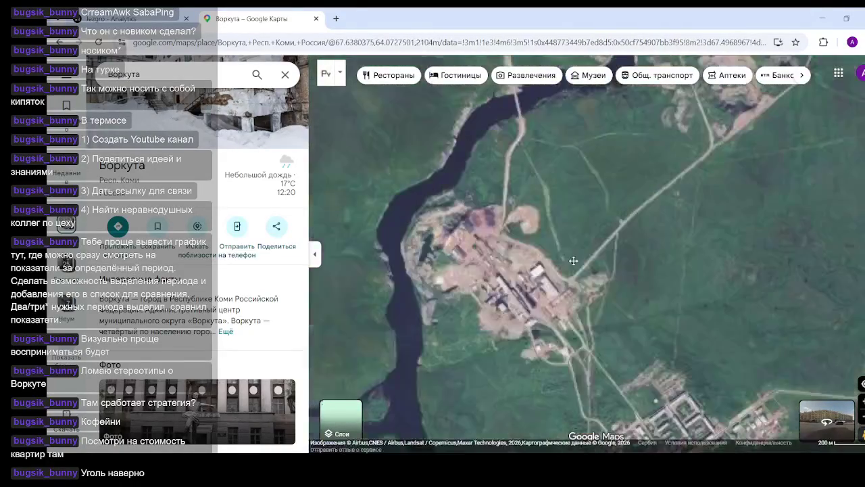
{"action": "scroll", "coordinate": [573, 260], "scroll_direction": "up", "scroll_amount": 2}
{"action": "scroll", "coordinate": [608, 261], "scroll_direction": "up", "scroll_amount": 2}
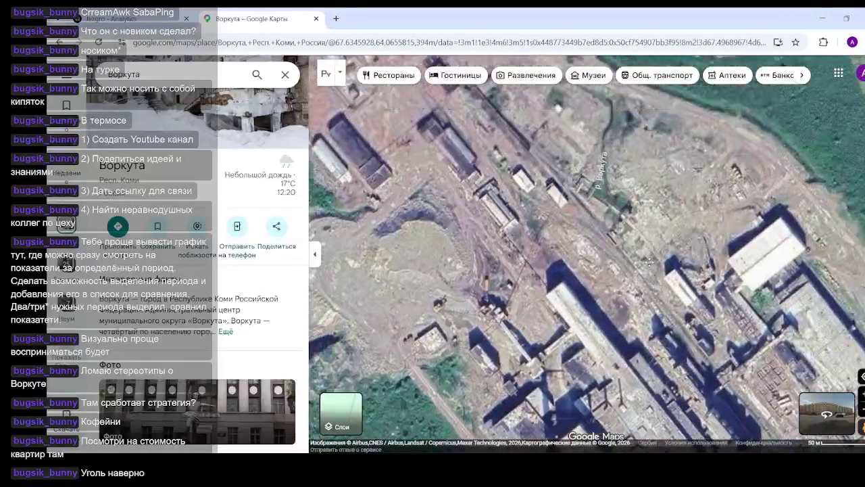
{"action": "mouse_move", "coordinate": [649, 262]}
{"action": "left_mouse_down"}
{"action": "mouse_move", "coordinate": [657, 152]}
{"action": "mouse_move", "coordinate": [510, 199]}
{"action": "left_mouse_up"}
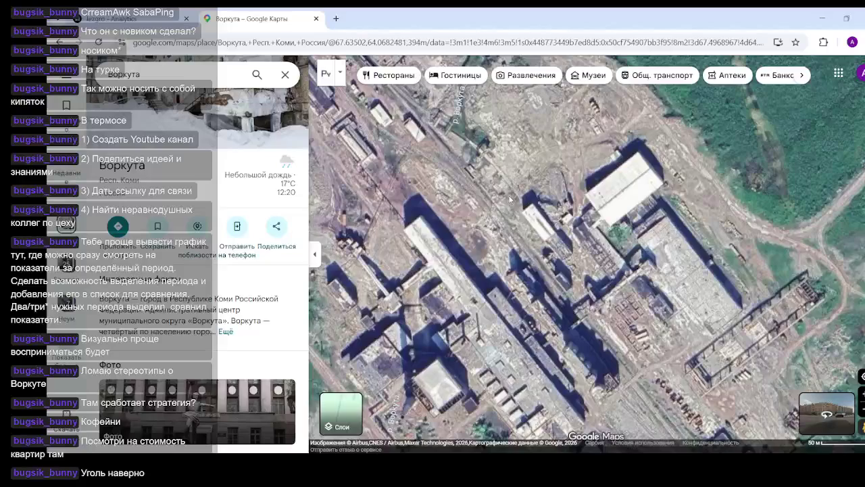
{"action": "scroll", "coordinate": [511, 199], "scroll_direction": "down", "scroll_amount": 3}
{"action": "scroll", "coordinate": [570, 137], "scroll_direction": "down", "scroll_amount": 1}
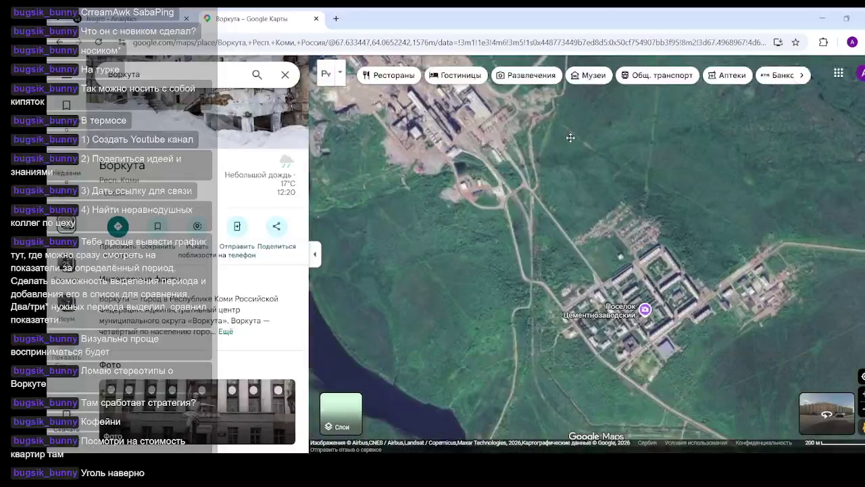
{"action": "left_click_drag", "start_coordinate": [571, 137], "coordinate": [521, 108]}
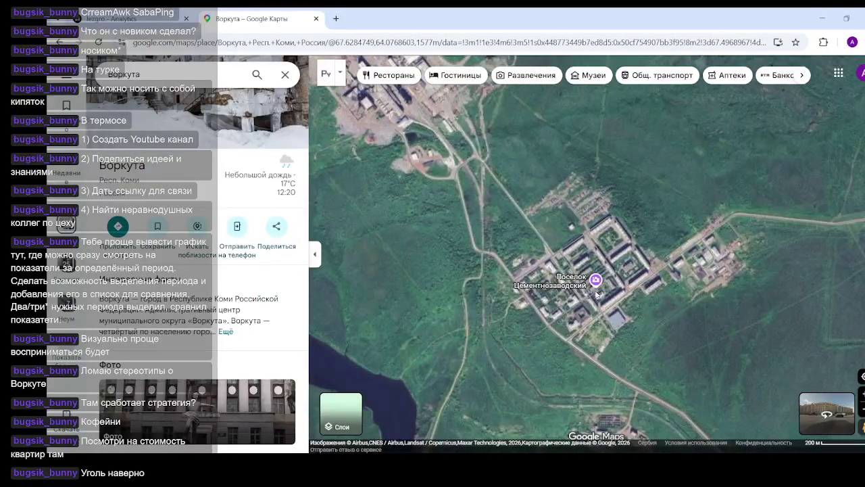
{"action": "scroll", "coordinate": [596, 295], "scroll_direction": "up", "scroll_amount": 2}
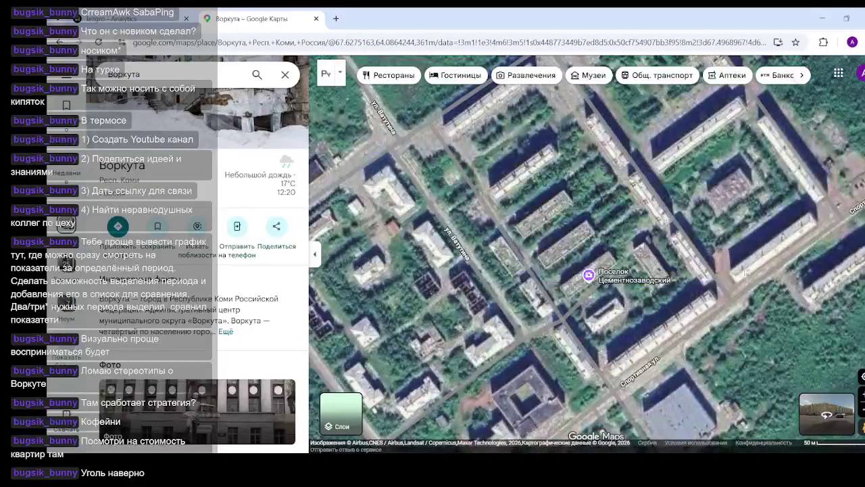
{"action": "scroll", "coordinate": [541, 272], "scroll_direction": "up", "scroll_amount": 2}
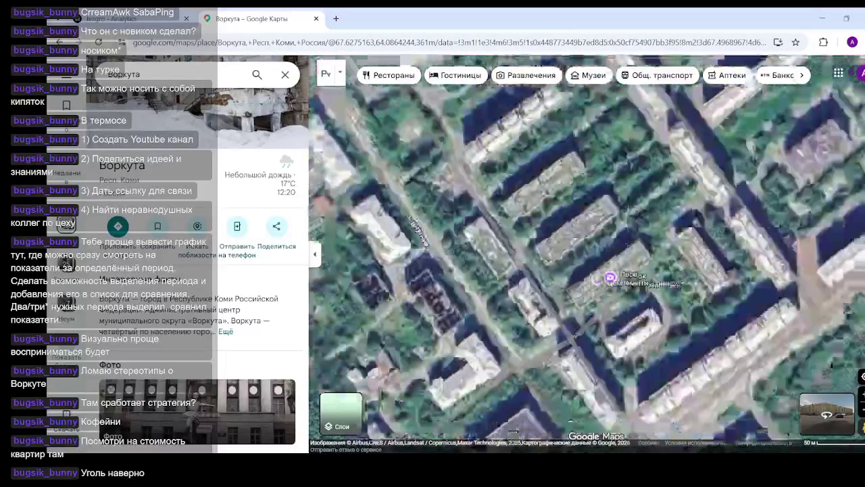
- Open Поселок Цементнозаводский's details and view two of its photos full-size
{"action": "left_click", "coordinate": [632, 279]}
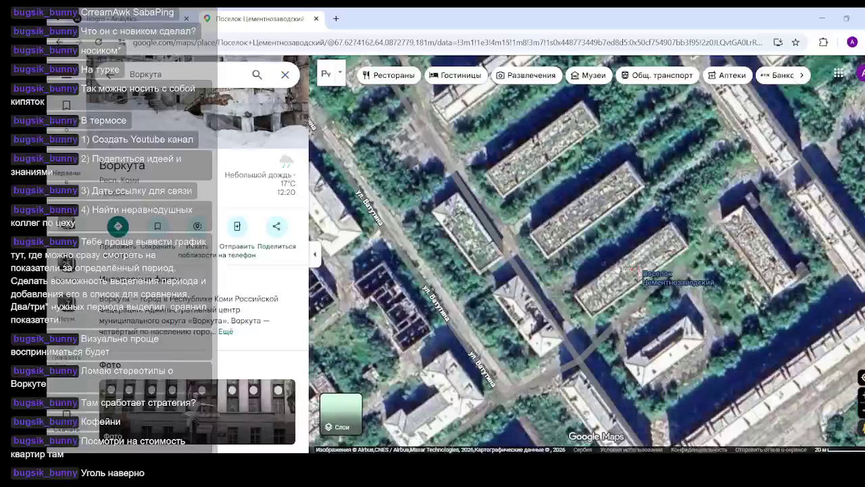
{"action": "left_click", "coordinate": [263, 129]}
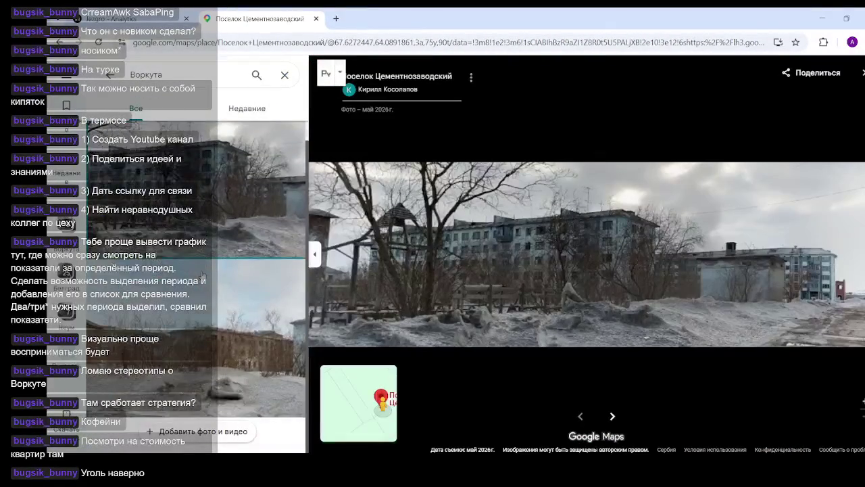
{"action": "left_click", "coordinate": [612, 417]}
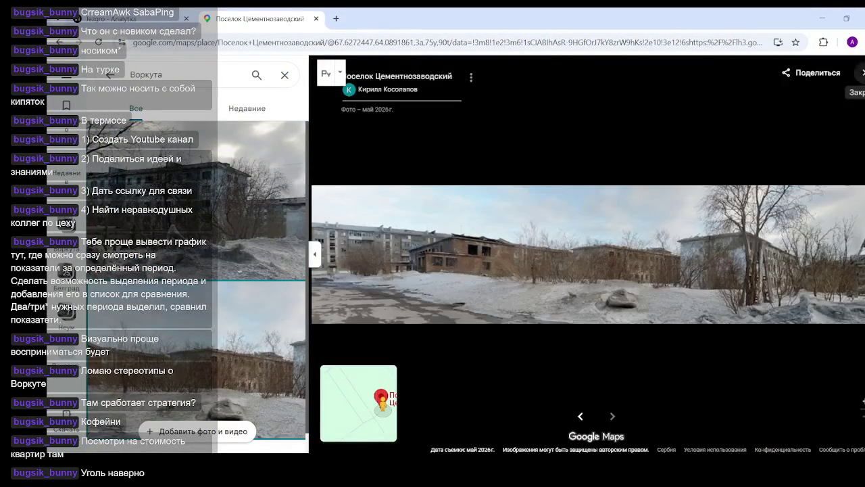
{"action": "left_click", "coordinate": [862, 72]}
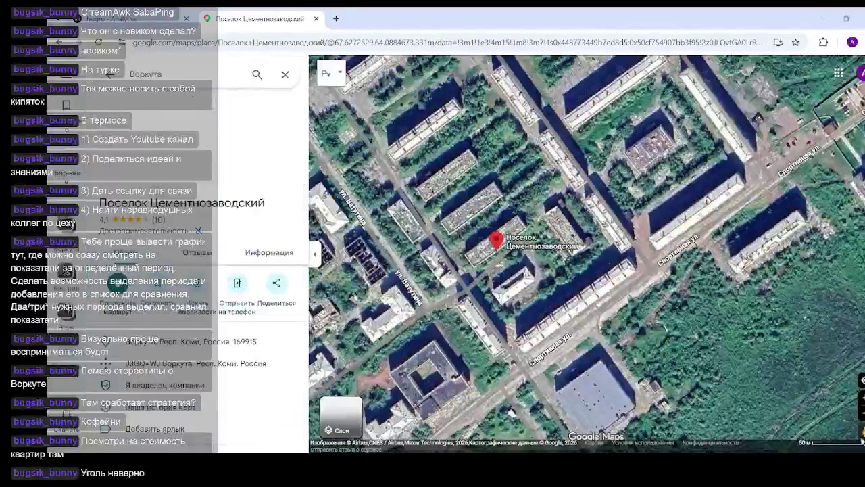
- Drag Pegman near the settlement and open the Street View panorama there
{"action": "left_click_drag", "start_coordinate": [862, 439], "coordinate": [483, 277]}
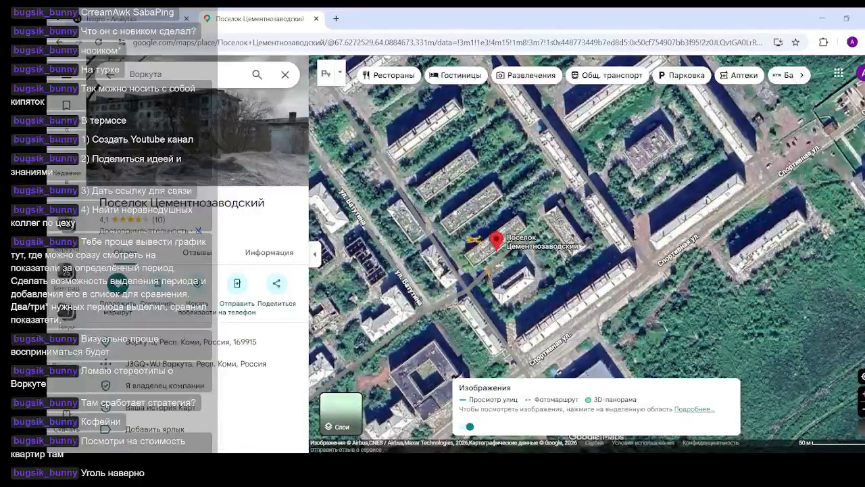
{"action": "scroll", "coordinate": [461, 185], "scroll_direction": "down", "scroll_amount": 3}
{"action": "scroll", "coordinate": [461, 185], "scroll_direction": "down", "scroll_amount": 2}
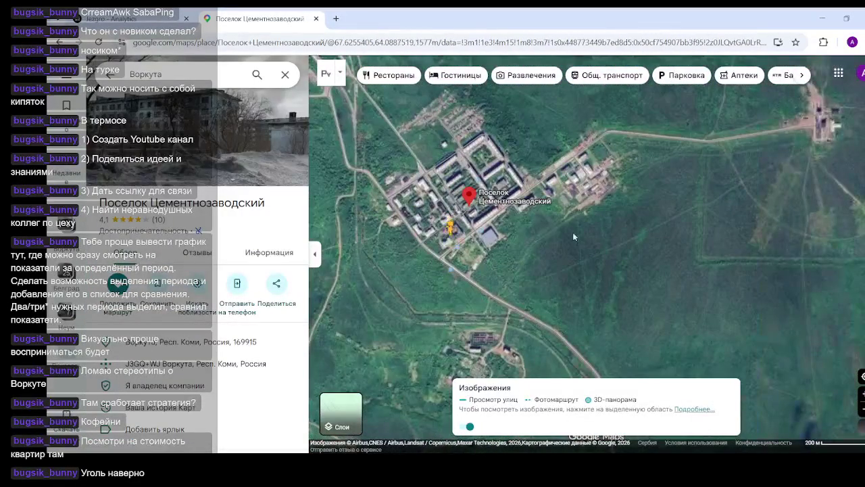
{"action": "left_click", "coordinate": [509, 227]}
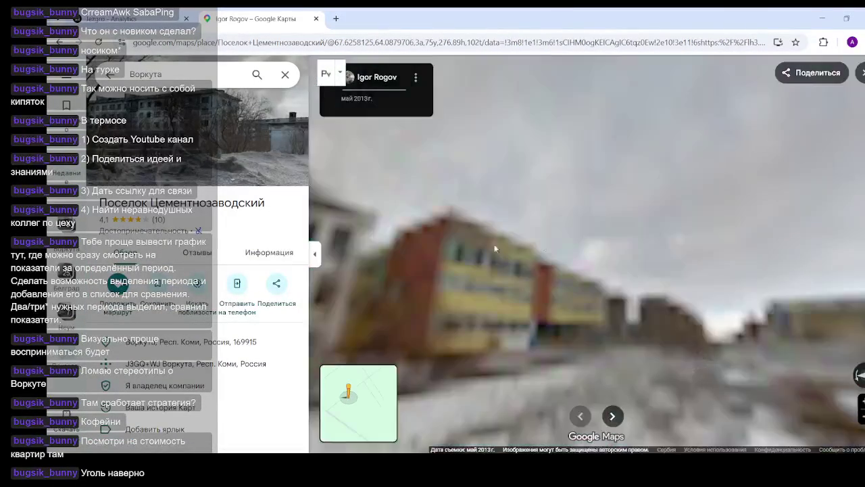
- Look around the panorama toward the smokestack field and the school building
{"action": "left_click_drag", "start_coordinate": [690, 311], "coordinate": [703, 261]}
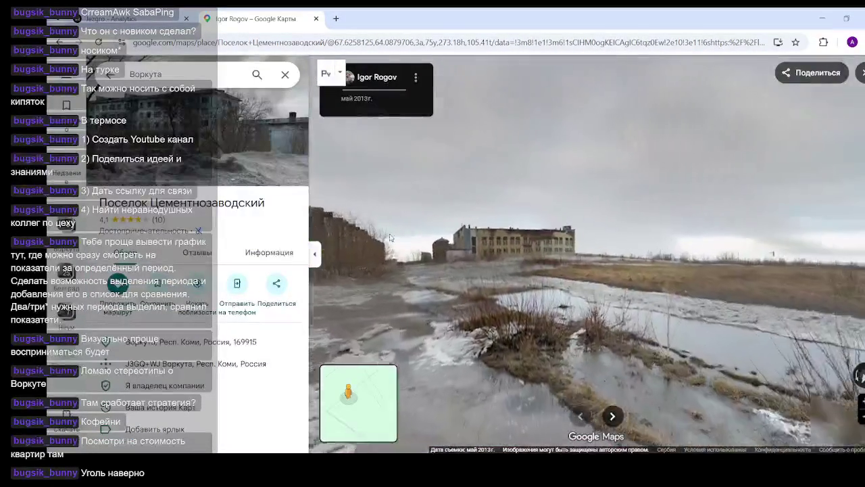
{"action": "key", "text": "Left"}
{"action": "key", "text": "Left"}
{"action": "key", "text": "Left"}
{"action": "key", "text": "Left"}
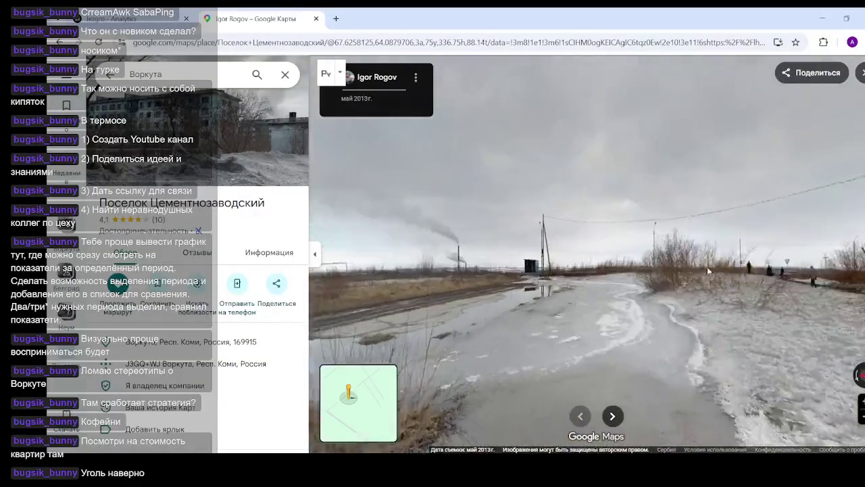
{"action": "key", "text": "Left"}
{"action": "key", "text": "Left"}
{"action": "key", "text": "Left"}
{"action": "key", "text": "Left"}
{"action": "key", "text": "Right"}
{"action": "key", "text": "Right"}
{"action": "key", "text": "Right"}
{"action": "key", "text": "Right"}
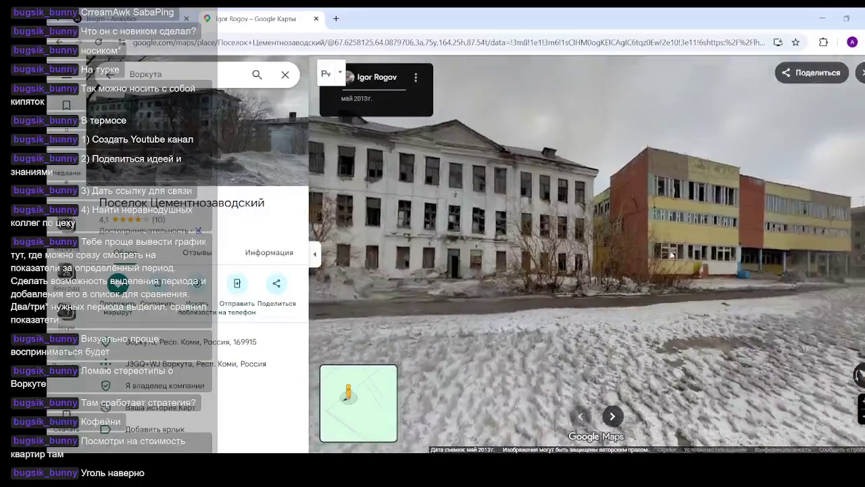
{"action": "key", "text": "Right"}
{"action": "key", "text": "Right"}
- Leave Street View and zoom back over the settlement's satellite map
{"action": "left_click", "coordinate": [863, 72]}
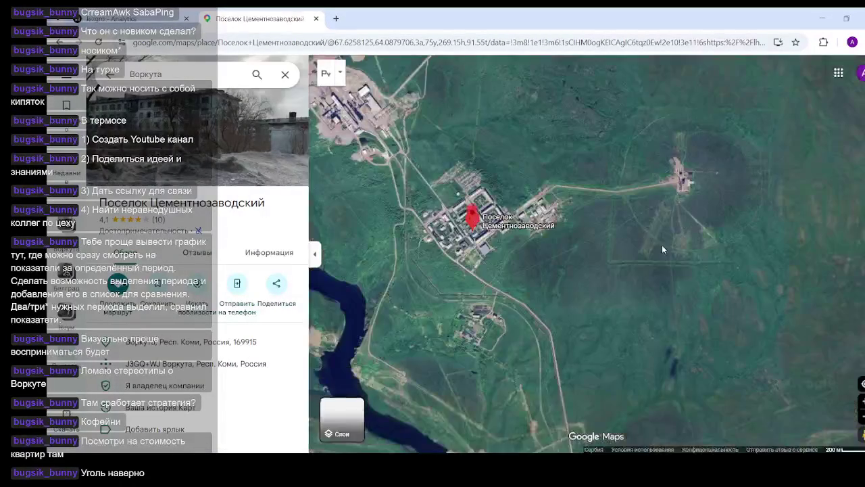
{"action": "scroll", "coordinate": [607, 272], "scroll_direction": "up", "scroll_amount": 2}
{"action": "scroll", "coordinate": [588, 244], "scroll_direction": "up", "scroll_amount": 2}
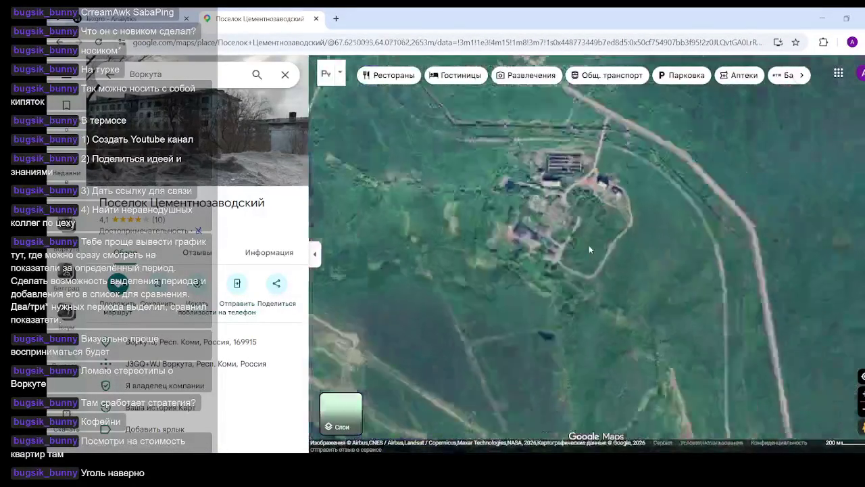
{"action": "scroll", "coordinate": [607, 333], "scroll_direction": "up", "scroll_amount": 1}
{"action": "scroll", "coordinate": [565, 280], "scroll_direction": "up", "scroll_amount": 2}
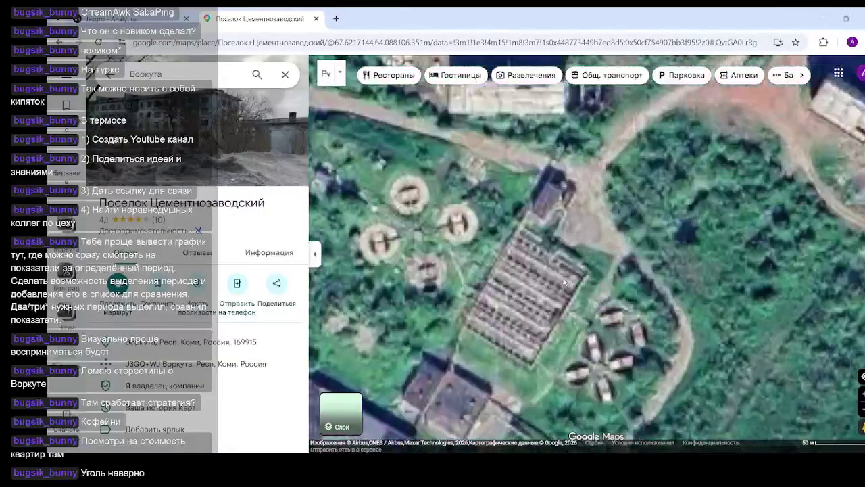
{"action": "scroll", "coordinate": [595, 257], "scroll_direction": "up", "scroll_amount": 2}
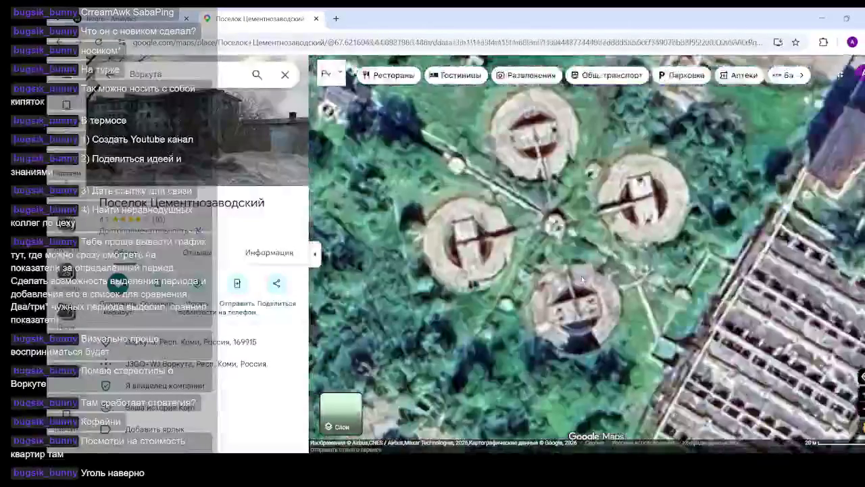
{"action": "scroll", "coordinate": [598, 254], "scroll_direction": "up", "scroll_amount": 1}
{"action": "scroll", "coordinate": [599, 254], "scroll_direction": "down", "scroll_amount": 2}
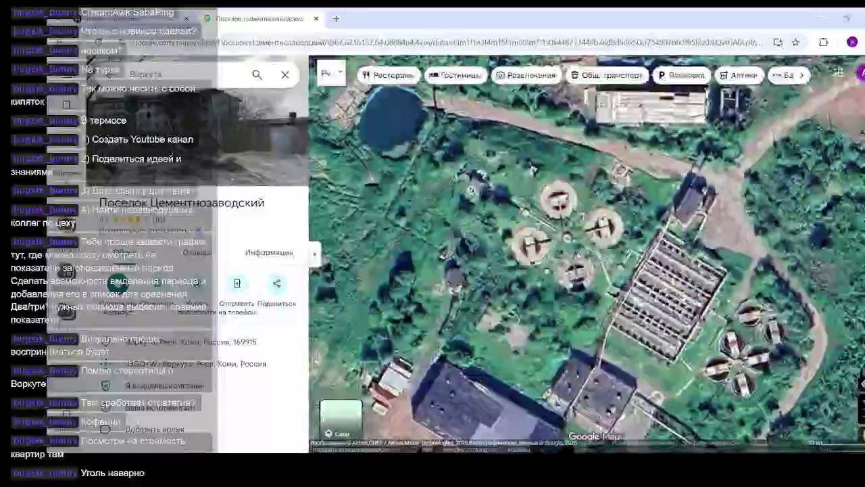
- Pan past the tank filter beds, forest and river to the large quarry
{"action": "left_click_drag", "start_coordinate": [599, 254], "coordinate": [527, 406]}
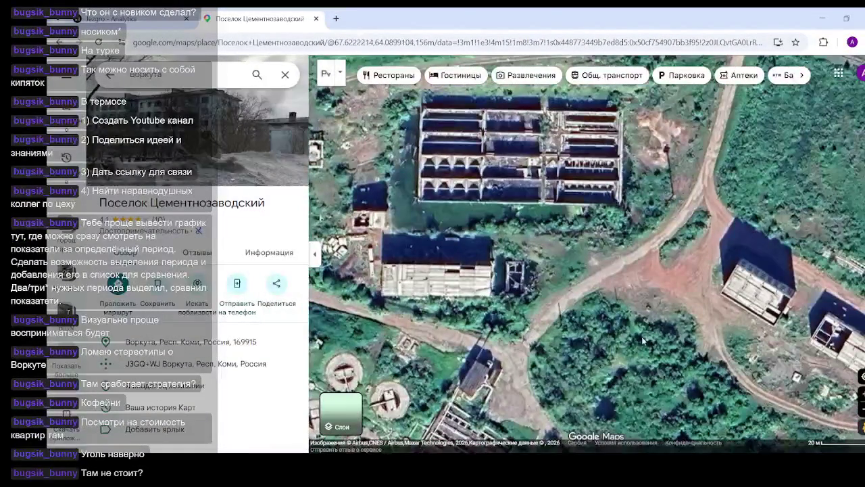
{"action": "scroll", "coordinate": [598, 288], "scroll_direction": "down", "scroll_amount": 2}
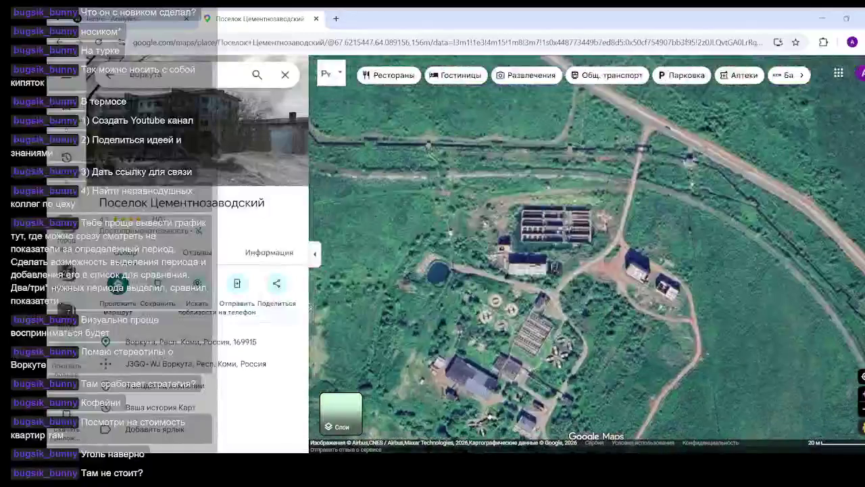
{"action": "left_click_drag", "start_coordinate": [437, 392], "coordinate": [592, 277]}
{"action": "scroll", "coordinate": [592, 276], "scroll_direction": "down", "scroll_amount": 2}
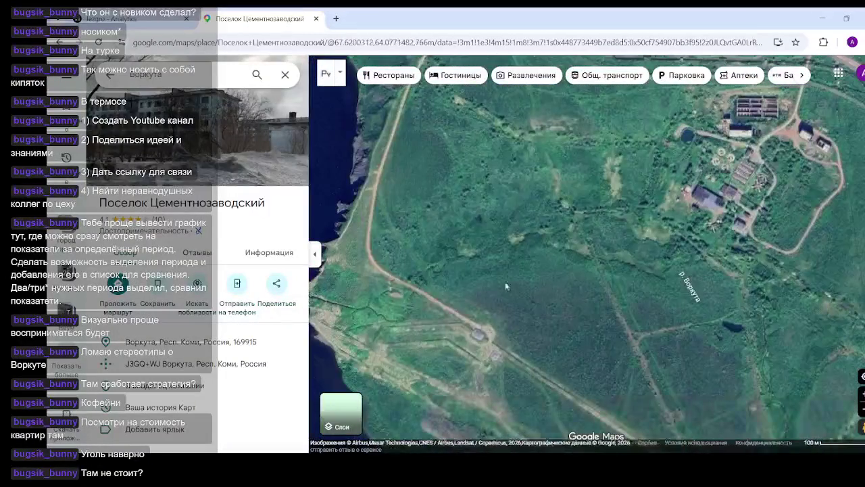
{"action": "left_click_drag", "start_coordinate": [505, 281], "coordinate": [722, 271]}
{"action": "scroll", "coordinate": [538, 220], "scroll_direction": "down", "scroll_amount": 2}
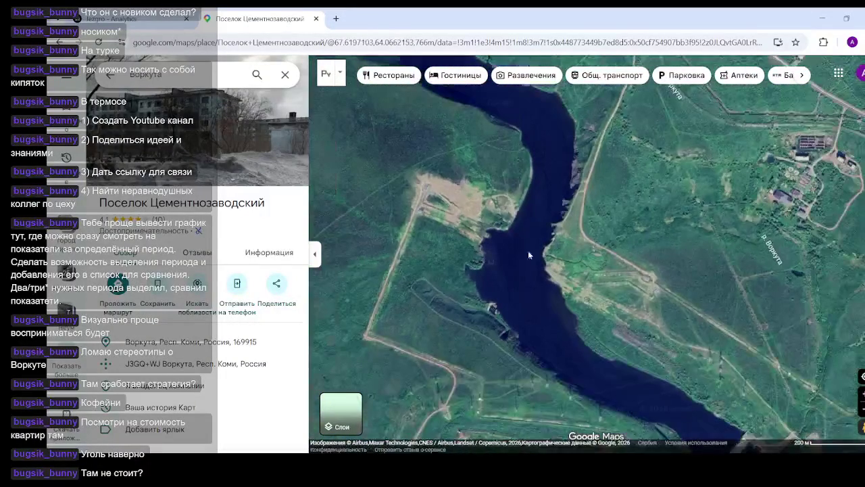
{"action": "scroll", "coordinate": [626, 334], "scroll_direction": "down", "scroll_amount": 2}
{"action": "left_click_drag", "start_coordinate": [378, 223], "coordinate": [608, 297]}
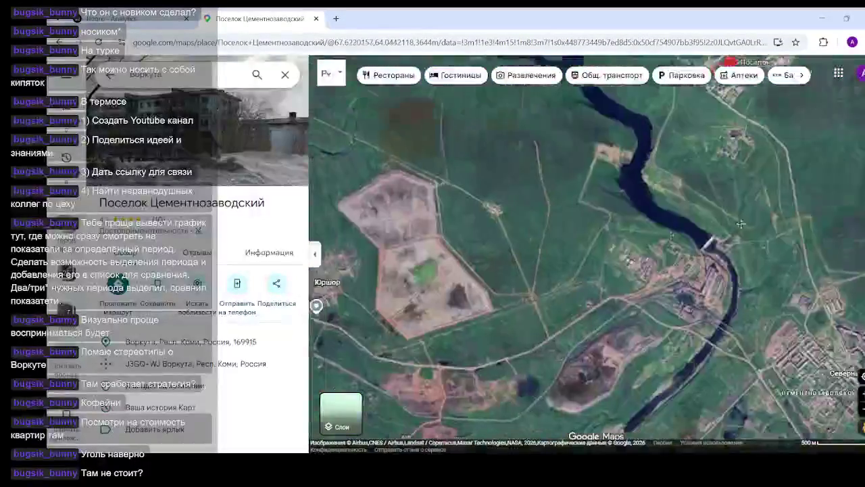
{"action": "scroll", "coordinate": [550, 275], "scroll_direction": "up", "scroll_amount": 1}
{"action": "scroll", "coordinate": [554, 272], "scroll_direction": "up", "scroll_amount": 2}
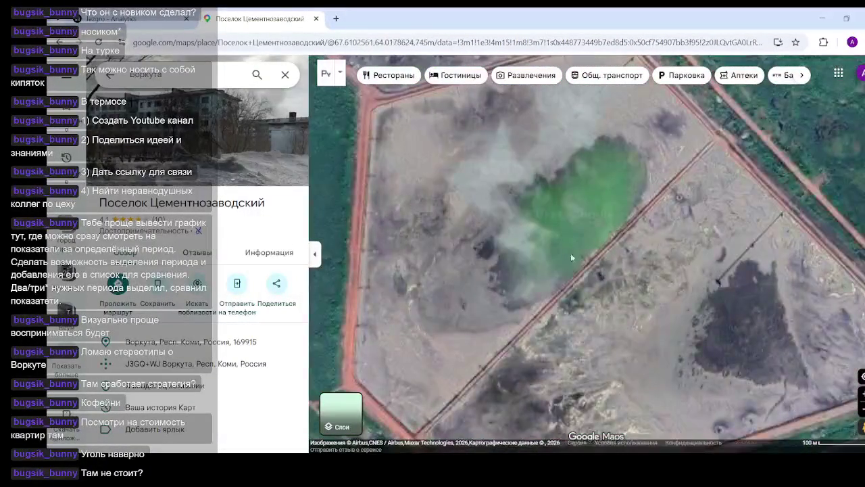
{"action": "scroll", "coordinate": [569, 284], "scroll_direction": "up", "scroll_amount": 2}
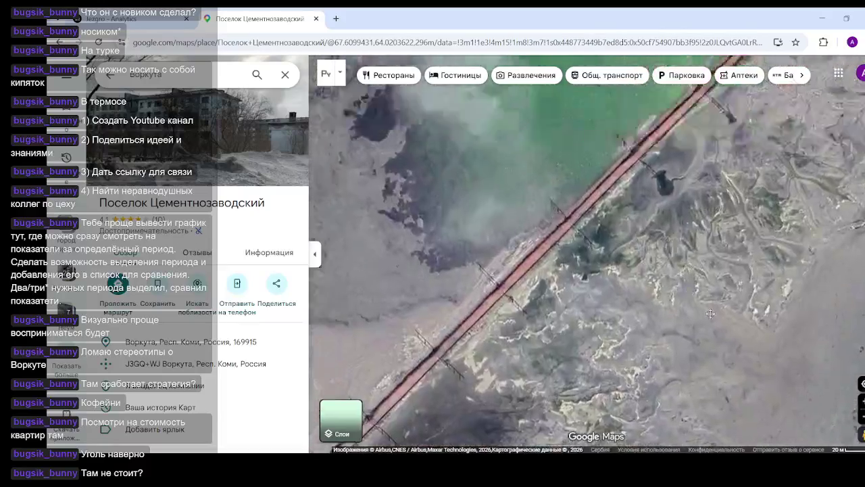
- Pan over the quarry water and grey field to the Юршор settlement and bus stop
{"action": "left_click_drag", "start_coordinate": [547, 206], "coordinate": [659, 425]}
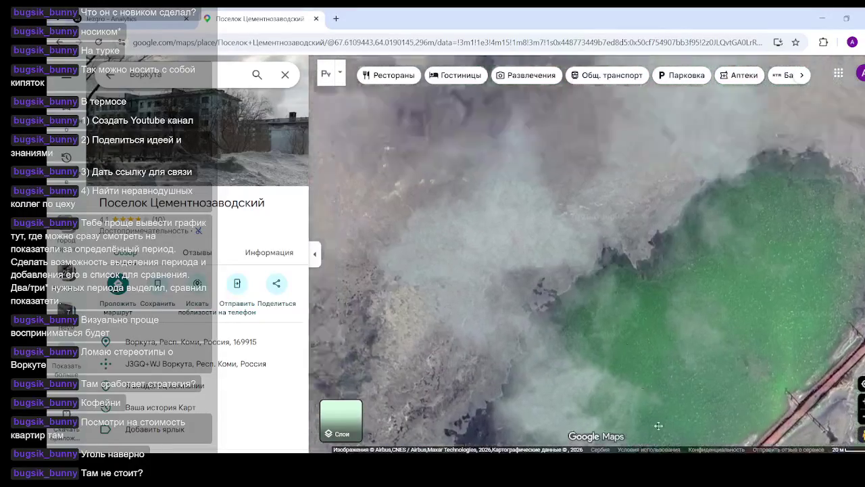
{"action": "left_click_drag", "start_coordinate": [514, 149], "coordinate": [649, 378]}
{"action": "left_click_drag", "start_coordinate": [581, 169], "coordinate": [627, 290]}
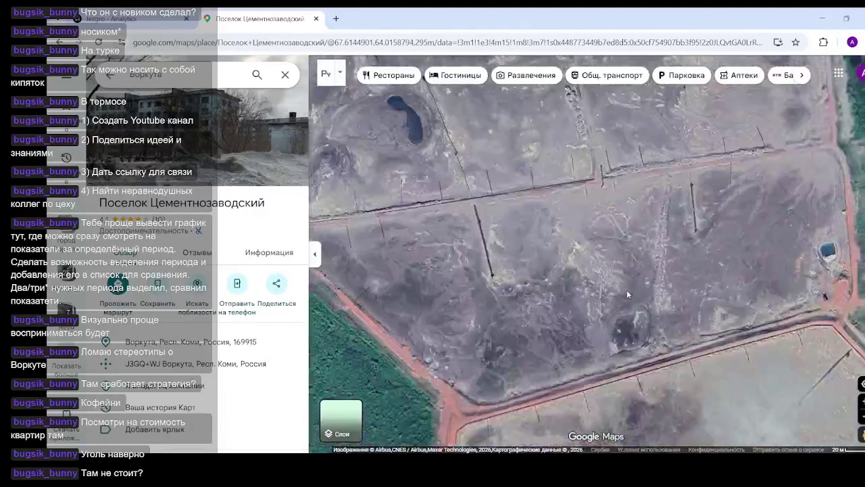
{"action": "scroll", "coordinate": [626, 294], "scroll_direction": "down", "scroll_amount": 5}
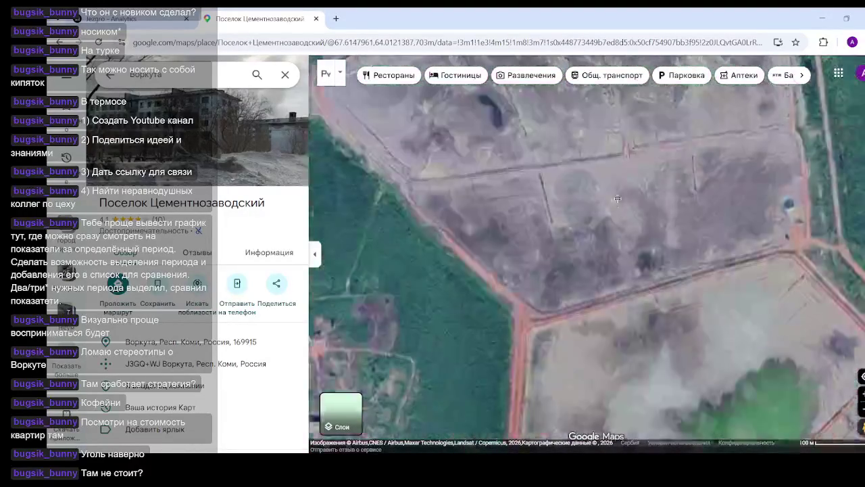
{"action": "scroll", "coordinate": [595, 284], "scroll_direction": "down", "scroll_amount": 3}
{"action": "left_click_drag", "start_coordinate": [529, 362], "coordinate": [568, 318]}
{"action": "scroll", "coordinate": [585, 301], "scroll_direction": "up", "scroll_amount": 3}
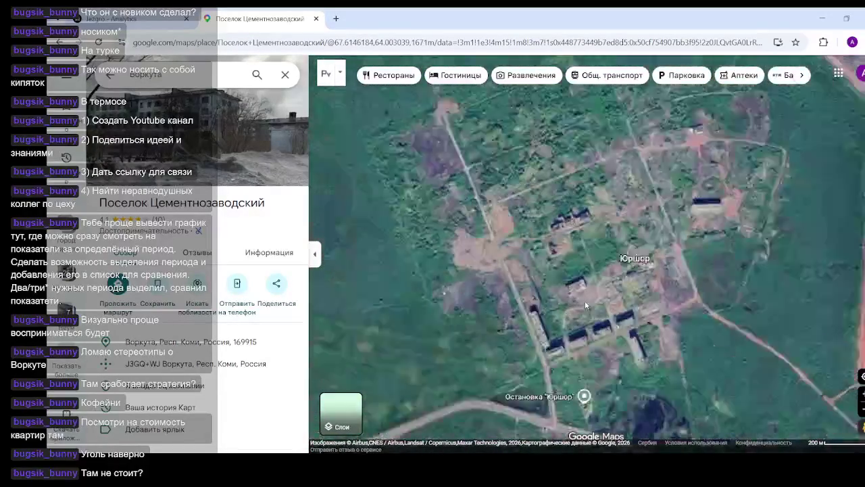
{"action": "scroll", "coordinate": [621, 253], "scroll_direction": "up", "scroll_amount": 3}
{"action": "key", "text": "Down"}
{"action": "key", "text": "Down"}
{"action": "key", "text": "Down"}
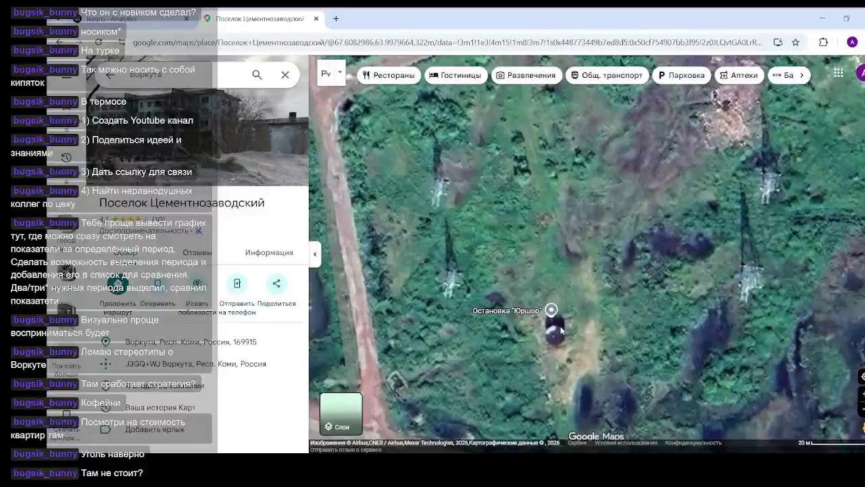
- Open the Остановка "Юршор" stop's details and start browsing its photos
{"action": "left_click", "coordinate": [553, 313]}
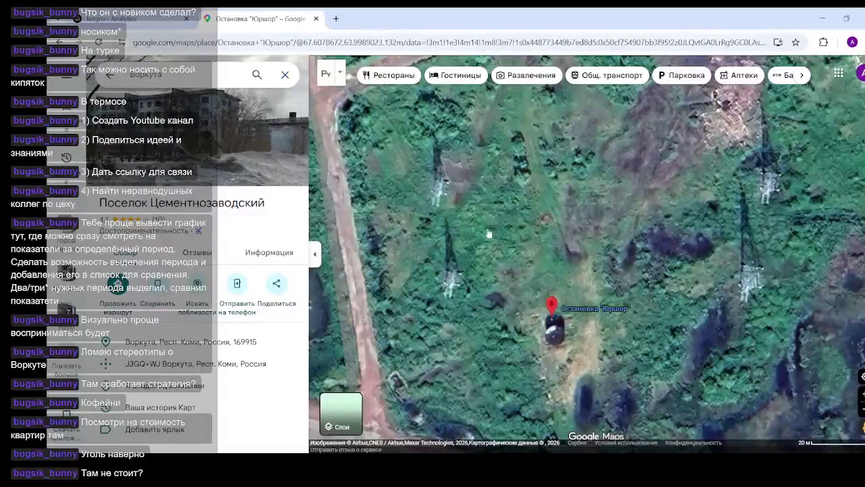
{"action": "left_click", "coordinate": [254, 159]}
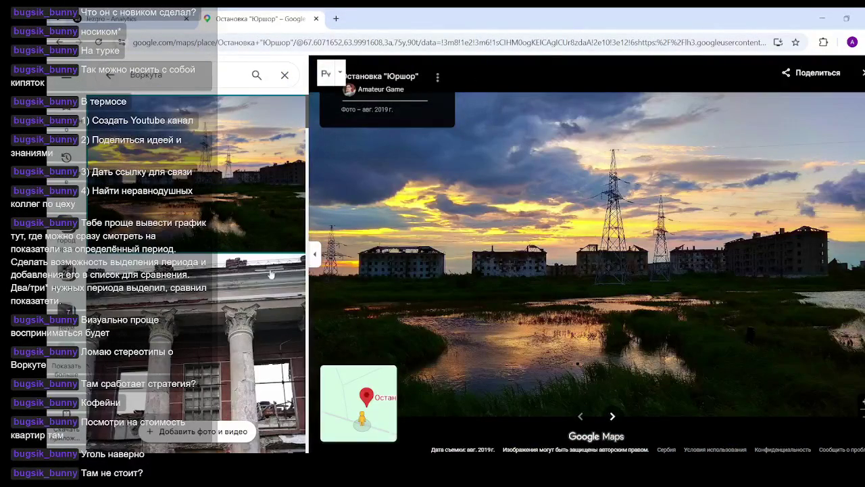
{"action": "left_click", "coordinate": [614, 418]}
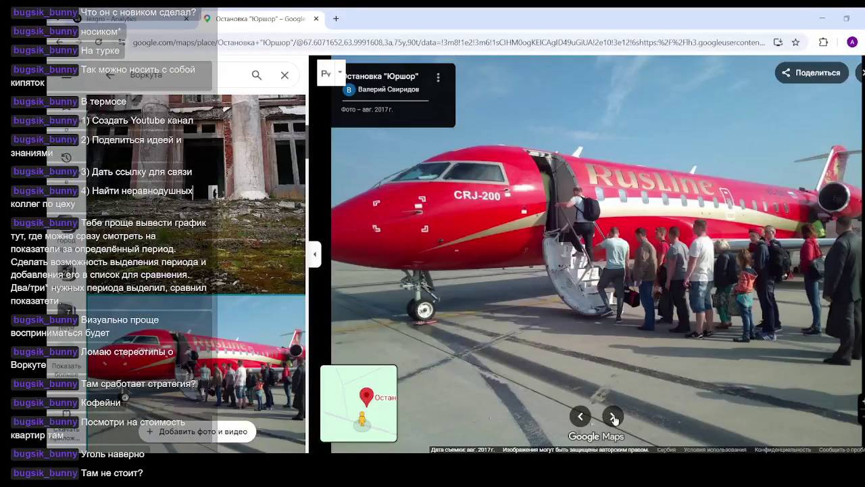
{"action": "left_click", "coordinate": [613, 417]}
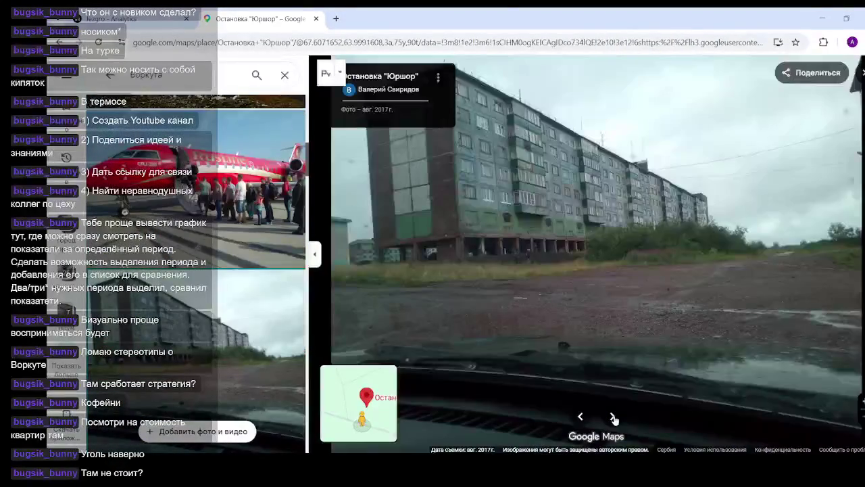
{"action": "left_click", "coordinate": [613, 418]}
{"action": "left_click", "coordinate": [613, 418]}
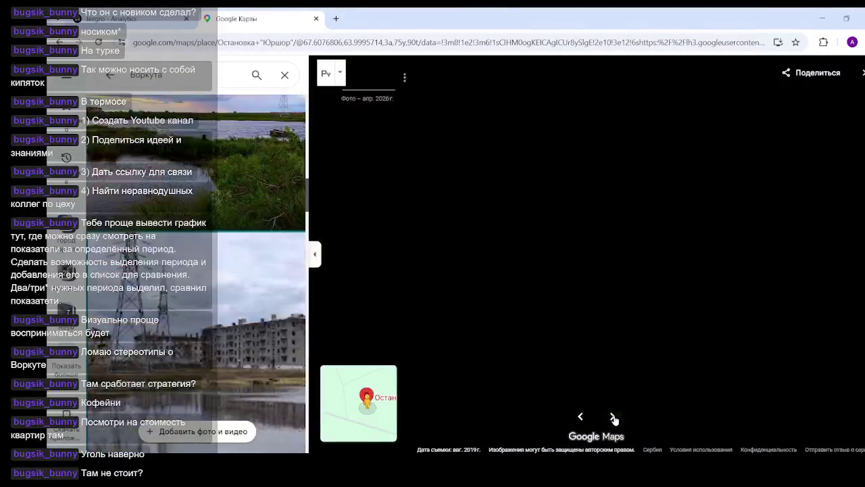
{"action": "left_click", "coordinate": [613, 417]}
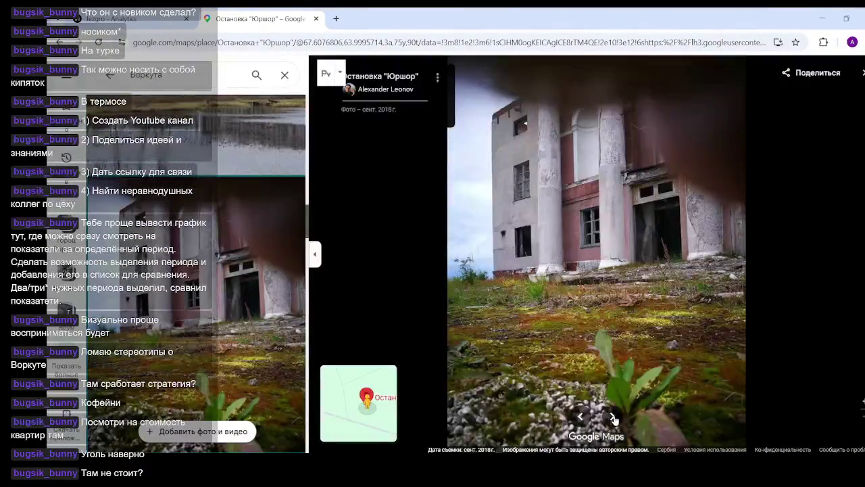
- Browse through the remaining bus stop photos, then close the Google Maps tab
{"action": "left_click", "coordinate": [613, 418]}
{"action": "left_click", "coordinate": [613, 418]}
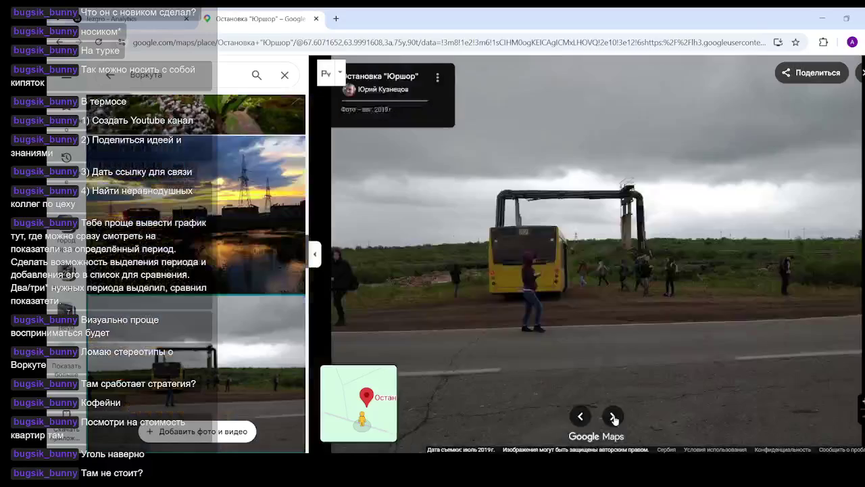
{"action": "left_click", "coordinate": [613, 418]}
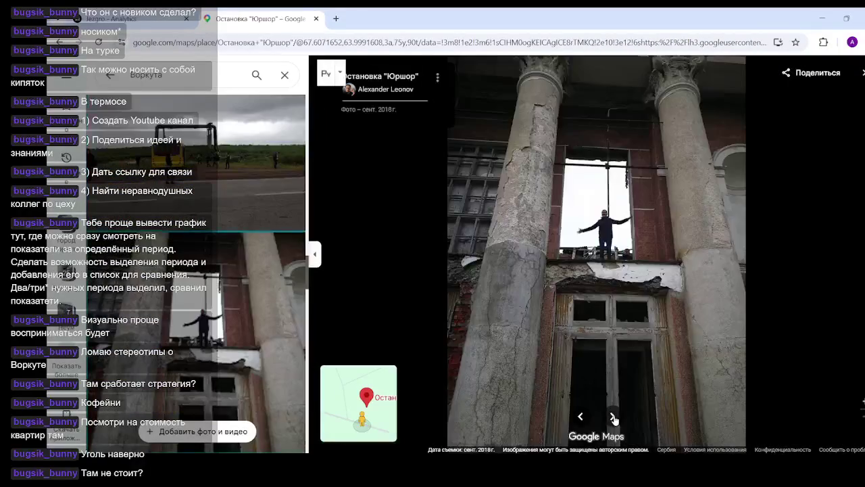
{"action": "left_click", "coordinate": [613, 418]}
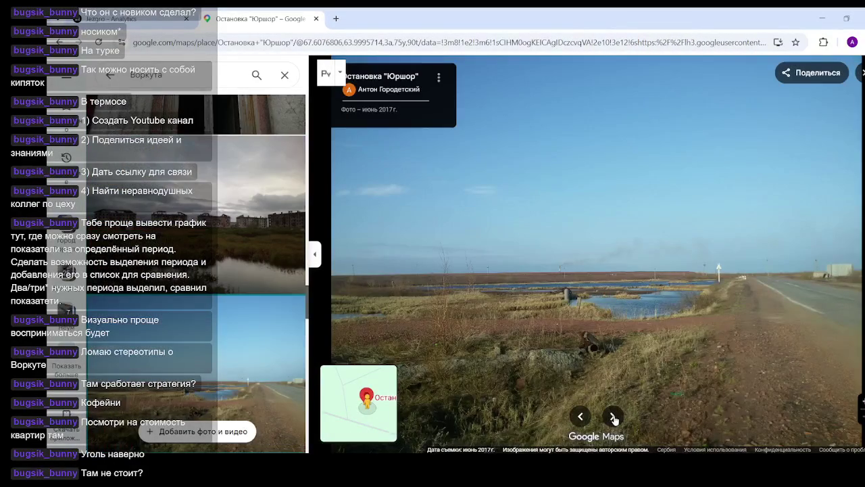
{"action": "left_click", "coordinate": [613, 417]}
{"action": "left_click", "coordinate": [613, 418]}
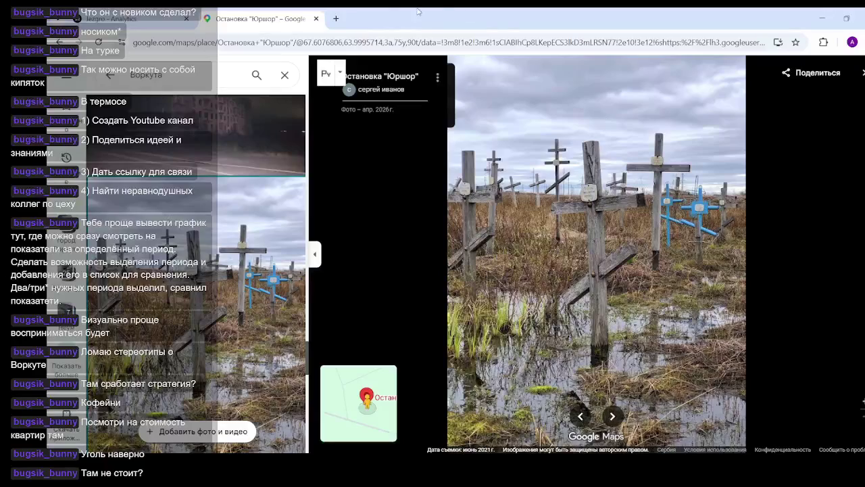
{"action": "left_click", "coordinate": [316, 18]}
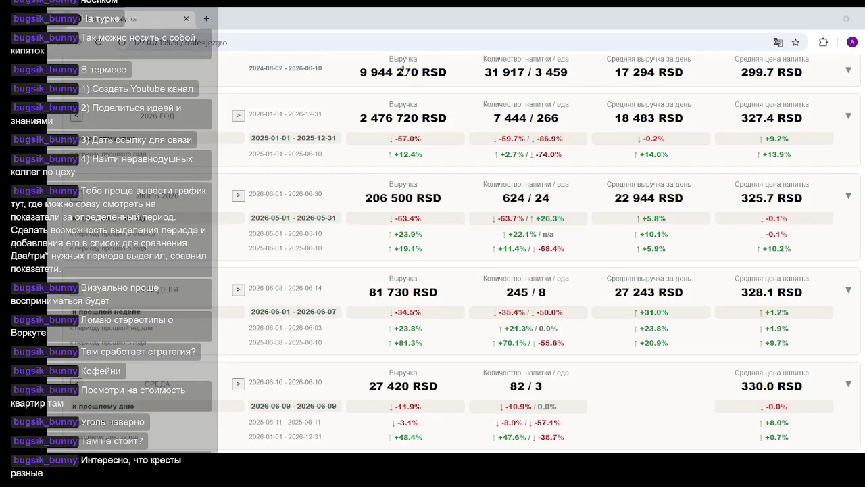
- In a new tab, search Google for 'воркута купить кварт' apartment listings
{"action": "left_click", "coordinate": [205, 19]}
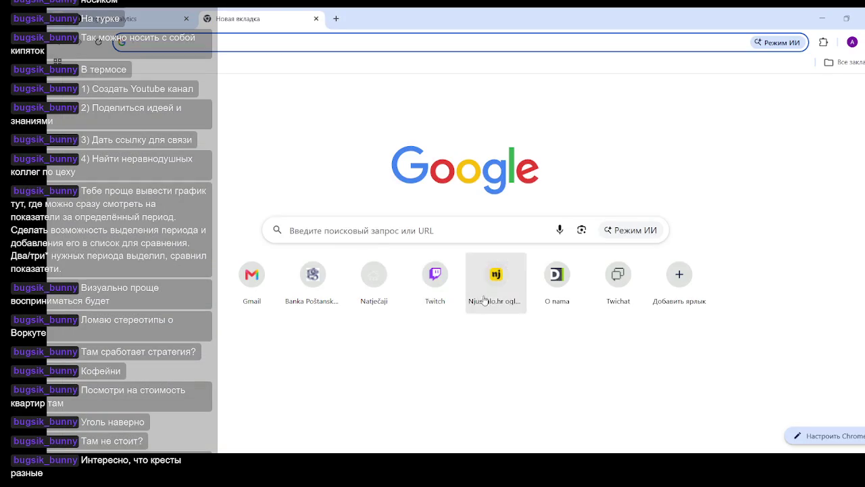
{"action": "left_click", "coordinate": [456, 231]}
{"action": "type", "text": "воркута к"}
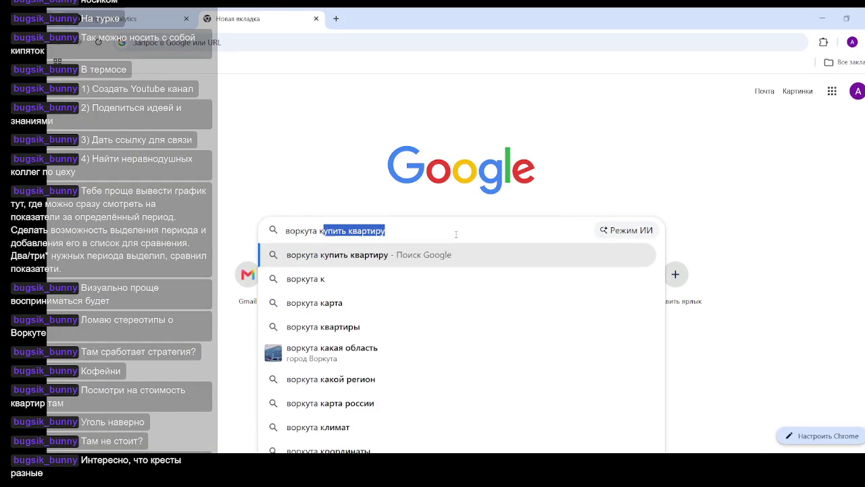
{"action": "type", "text": "упить ква"}
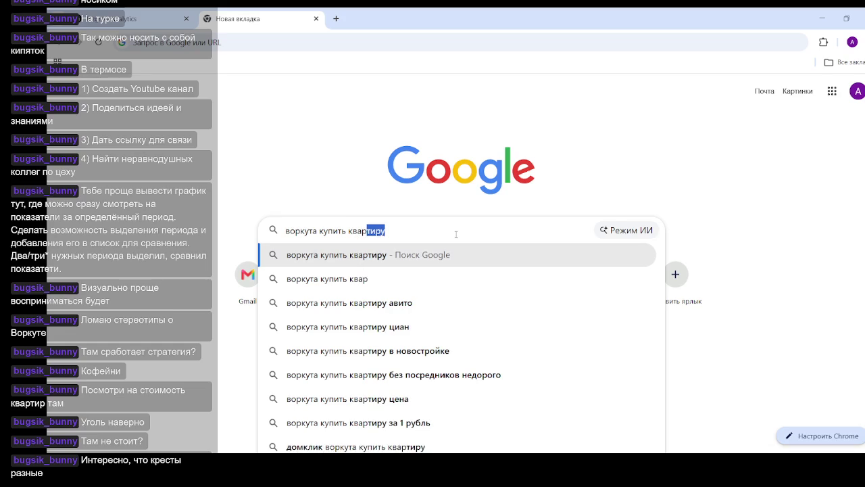
{"action": "type", "text": "рт"}
{"action": "key", "text": "Return"}
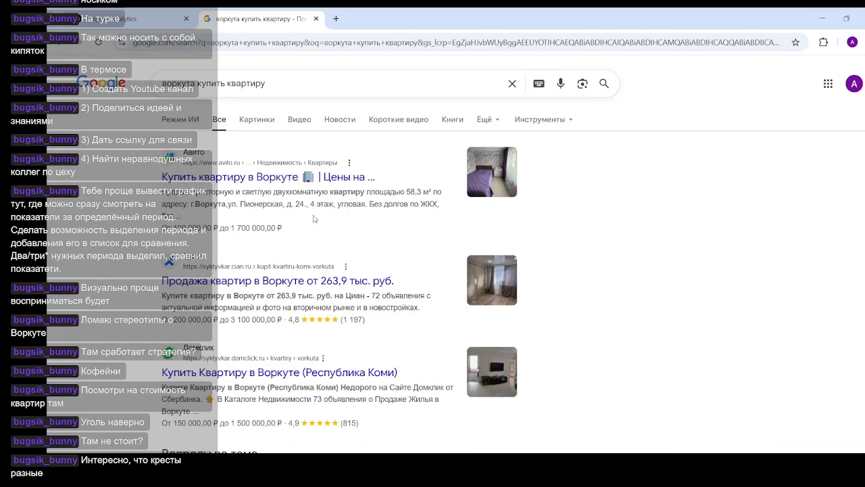
- Open Avito's 'Купить квартиру в Воркуте' page and scroll through its 791 apartment listings and prices
{"action": "left_click", "coordinate": [230, 178]}
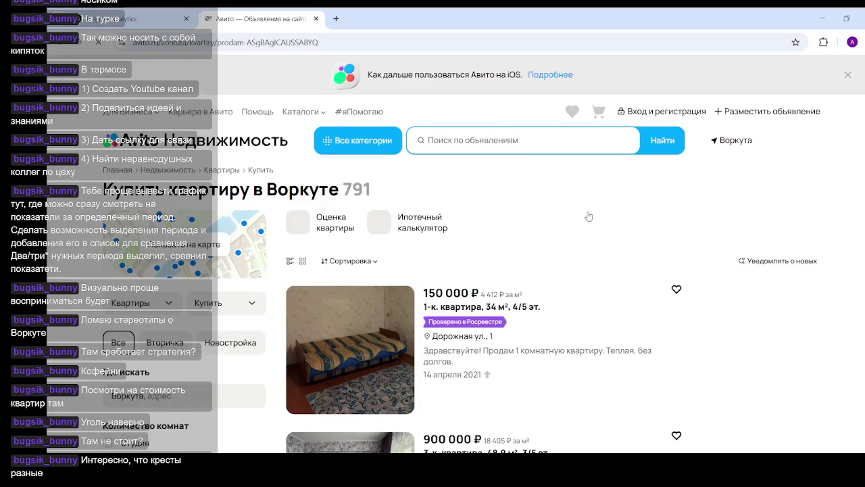
{"action": "scroll", "coordinate": [588, 221], "scroll_direction": "down", "scroll_amount": 2}
{"action": "scroll", "coordinate": [588, 209], "scroll_direction": "down", "scroll_amount": 2}
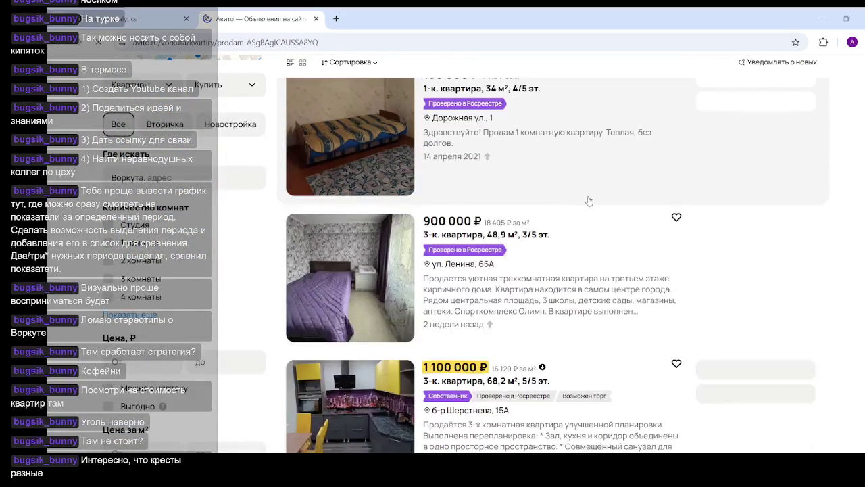
{"action": "scroll", "coordinate": [588, 201], "scroll_direction": "down", "scroll_amount": 2}
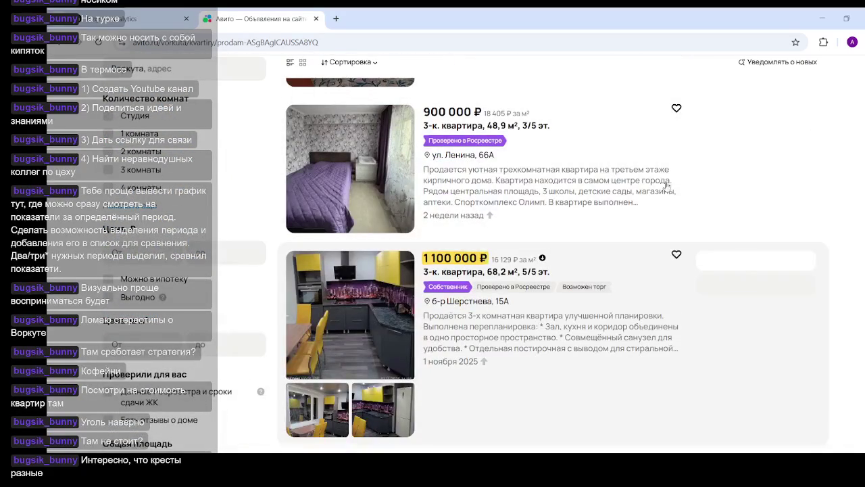
{"action": "scroll", "coordinate": [625, 139], "scroll_direction": "down", "scroll_amount": 2}
{"action": "scroll", "coordinate": [599, 156], "scroll_direction": "up", "scroll_amount": 2}
{"action": "scroll", "coordinate": [449, 132], "scroll_direction": "up", "scroll_amount": 3}
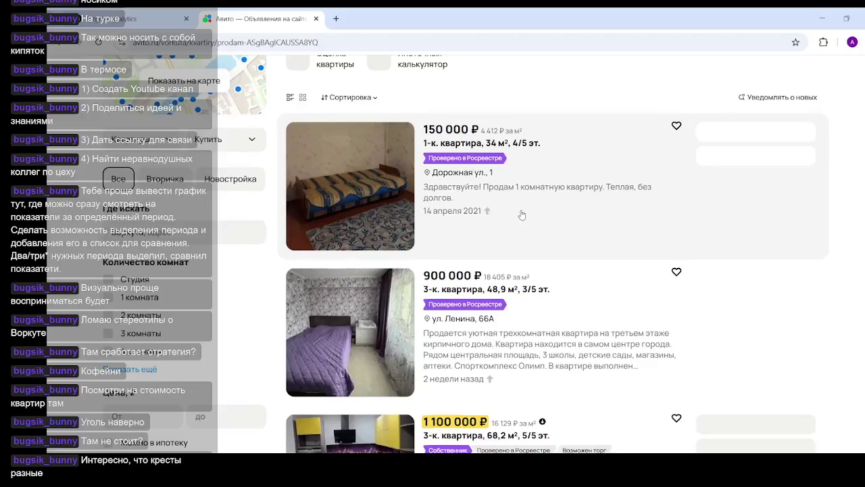
{"action": "scroll", "coordinate": [521, 214], "scroll_direction": "down", "scroll_amount": 4}
{"action": "scroll", "coordinate": [522, 213], "scroll_direction": "down", "scroll_amount": 4}
{"action": "scroll", "coordinate": [522, 211], "scroll_direction": "down", "scroll_amount": 4}
{"action": "scroll", "coordinate": [522, 211], "scroll_direction": "down", "scroll_amount": 3}
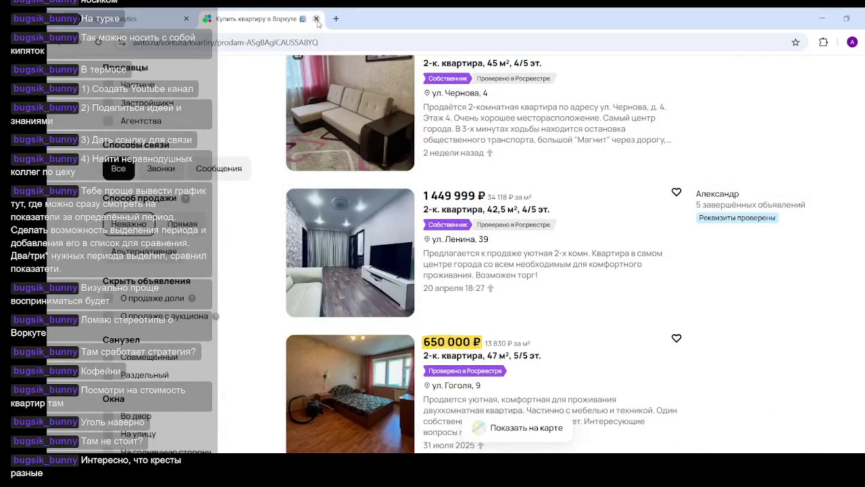
- Close the Avito tab, return to Jezgro Analytics and highlight the bottom row's percentage figures
{"action": "left_click", "coordinate": [316, 19]}
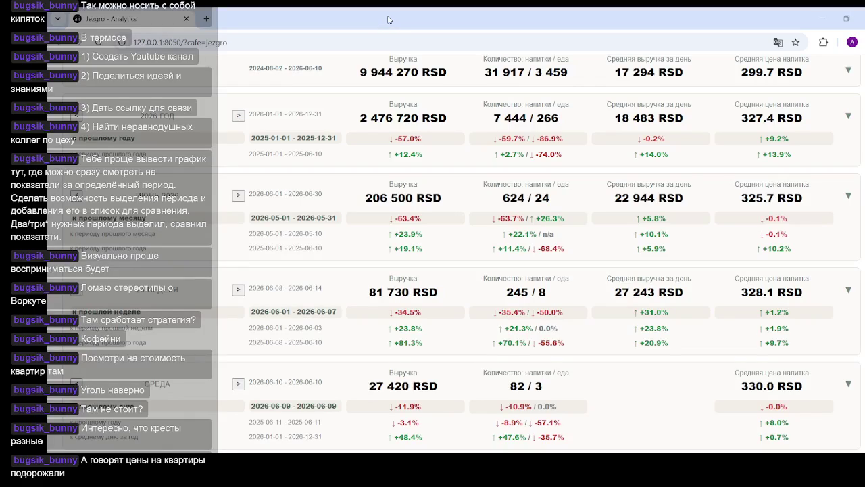
{"action": "scroll", "coordinate": [334, 356], "scroll_direction": "down", "scroll_amount": 1}
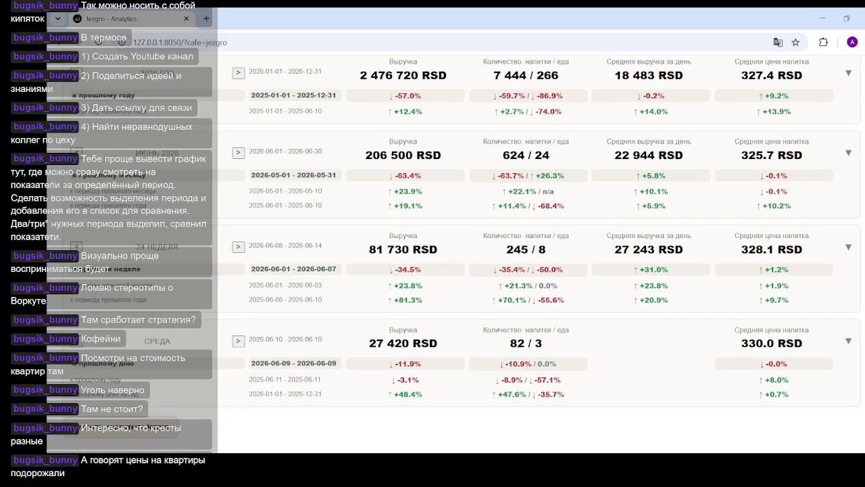
{"action": "left_click_drag", "start_coordinate": [388, 394], "coordinate": [544, 400]}
- Step the year card back to 2024-01-01 – 2024-12-31 and highlight its n/a comparison text
{"action": "left_click", "coordinate": [546, 403]}
{"action": "scroll", "coordinate": [514, 338], "scroll_direction": "up", "scroll_amount": 3}
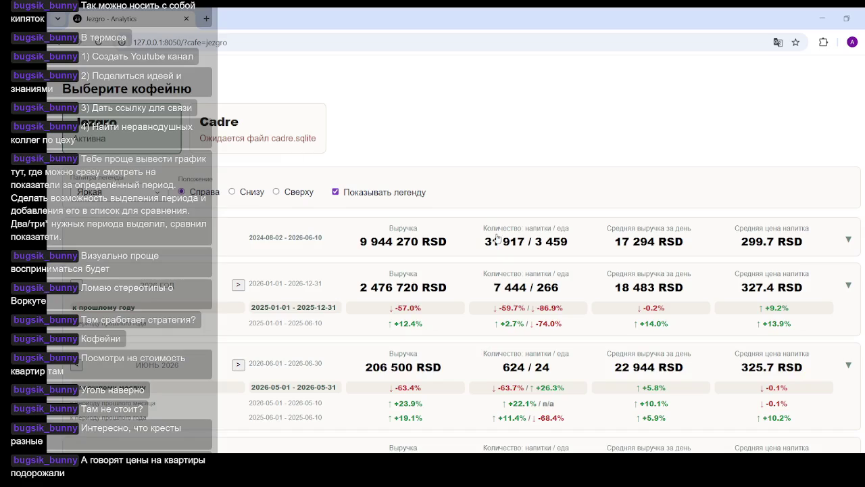
{"action": "scroll", "coordinate": [356, 250], "scroll_direction": "down", "scroll_amount": 1}
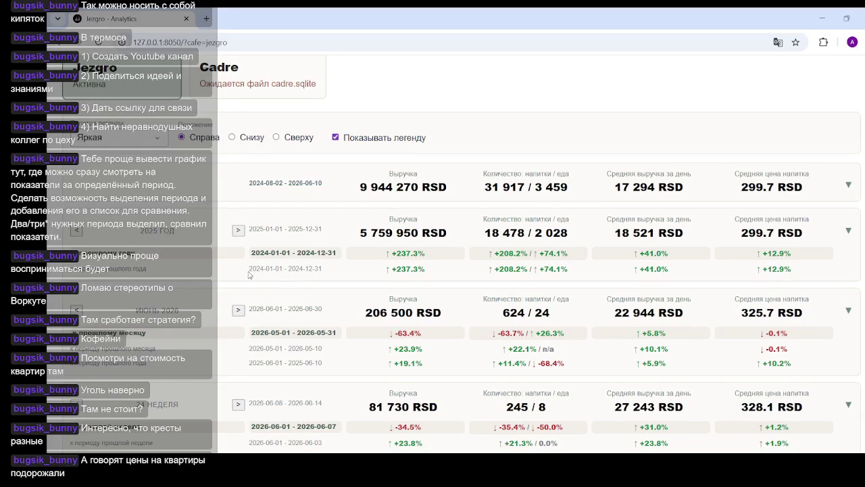
{"action": "left_click_drag", "start_coordinate": [249, 269], "coordinate": [329, 270]}
{"action": "left_click", "coordinate": [484, 285]}
{"action": "left_click", "coordinate": [76, 232]}
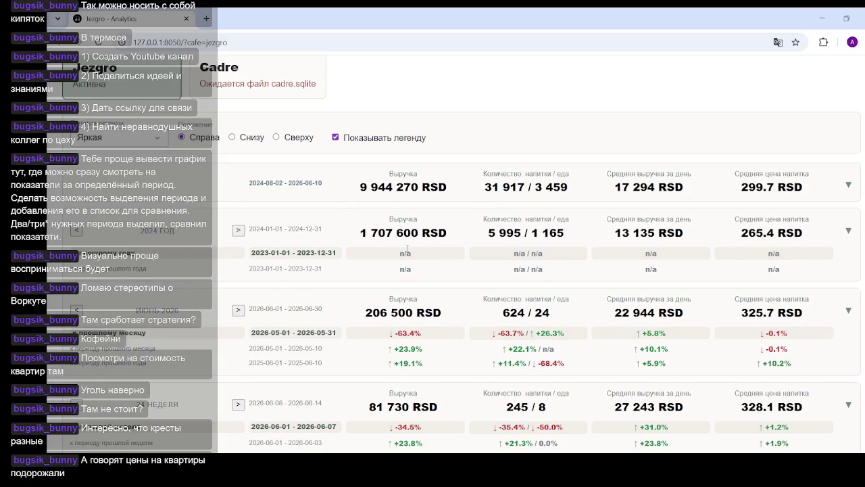
{"action": "left_click_drag", "start_coordinate": [396, 256], "coordinate": [428, 258]}
{"action": "left_click", "coordinate": [408, 269]}
- Step the year card forward to 2025 and highlight its +237.3% growth figure
{"action": "left_click", "coordinate": [239, 230]}
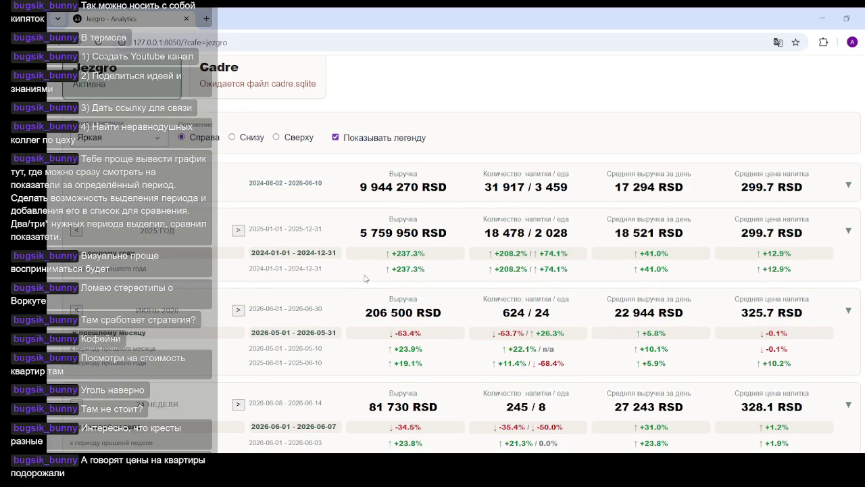
{"action": "left_click_drag", "start_coordinate": [385, 269], "coordinate": [446, 274]}
{"action": "left_click", "coordinate": [423, 273]}
- Highlight the 'к периоду прошлого года' label and the 2024-01-01 start date in the comparison rows
{"action": "mouse_move", "coordinate": [147, 270]}
{"action": "left_mouse_down"}
{"action": "mouse_move", "coordinate": [70, 269]}
{"action": "mouse_move", "coordinate": [342, 264]}
{"action": "left_mouse_up"}
{"action": "left_click_drag", "start_coordinate": [147, 269], "coordinate": [73, 269]}
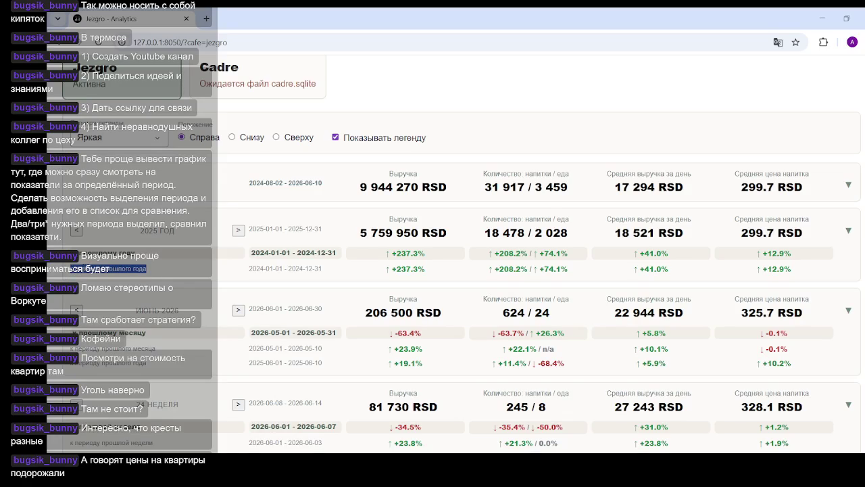
{"action": "key", "text": "alt+Tab"}
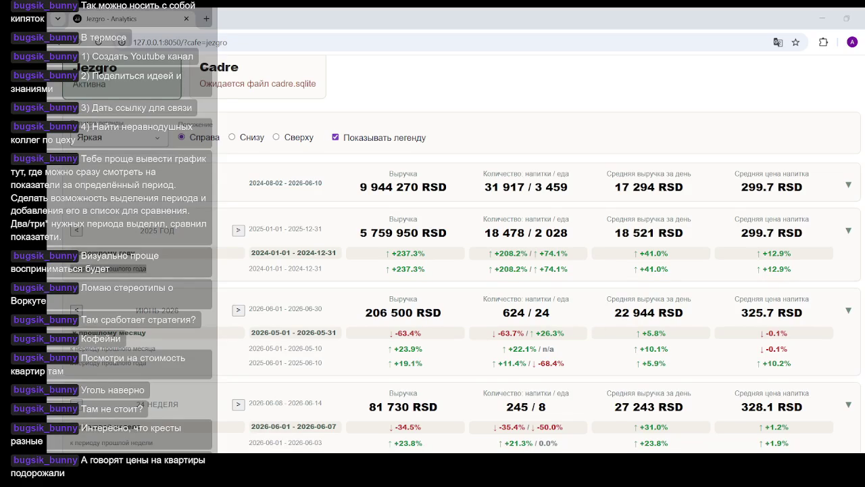
{"action": "triple_click", "coordinate": [108, 269]}
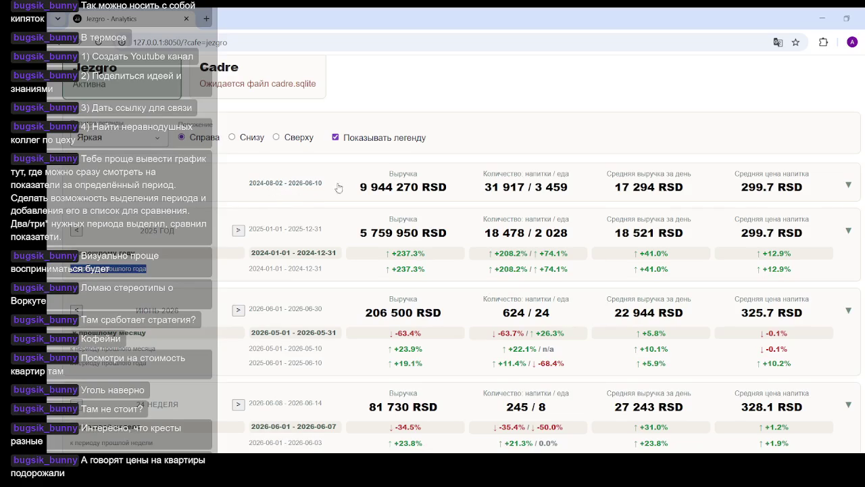
{"action": "left_click_drag", "start_coordinate": [282, 269], "coordinate": [248, 270]}
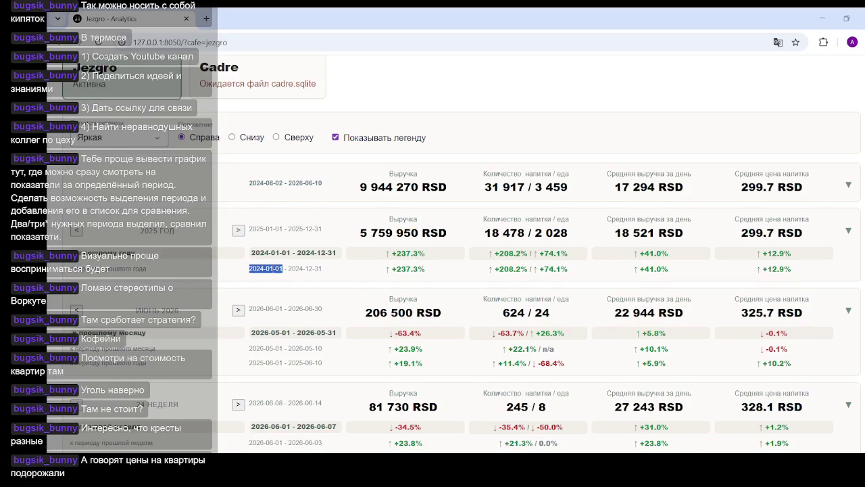
{"action": "left_click", "coordinate": [273, 269]}
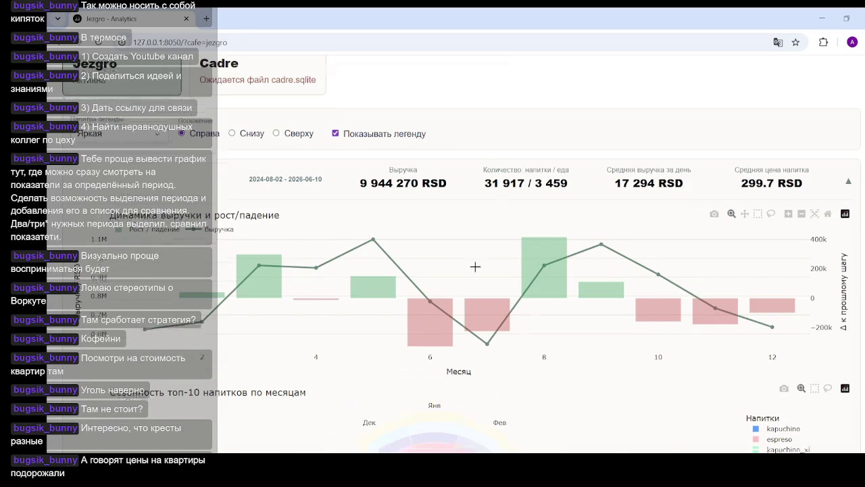
- Scroll the dashboard down and back up to the top-10 drink seasonality chart
{"action": "scroll", "coordinate": [475, 266], "scroll_direction": "down", "scroll_amount": 3}
{"action": "scroll", "coordinate": [466, 203], "scroll_direction": "down", "scroll_amount": 3}
{"action": "scroll", "coordinate": [468, 193], "scroll_direction": "up", "scroll_amount": 1}
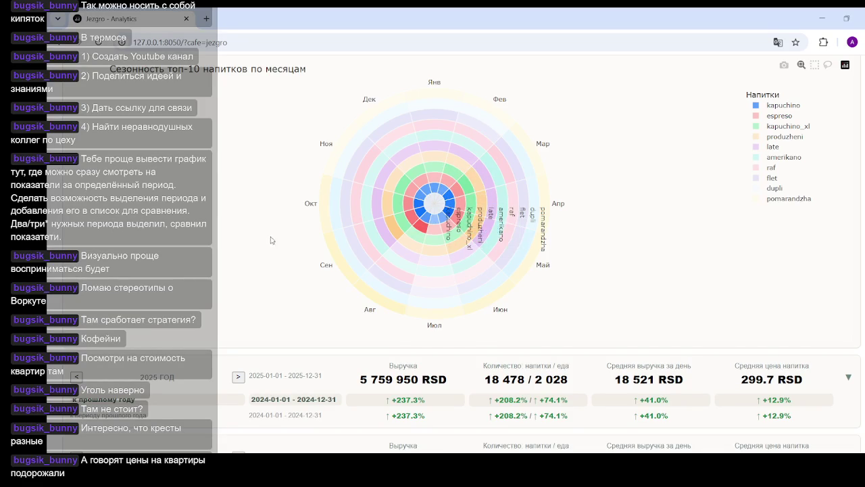
{"action": "scroll", "coordinate": [270, 237], "scroll_direction": "up", "scroll_amount": 5}
{"action": "left_click", "coordinate": [153, 140]}
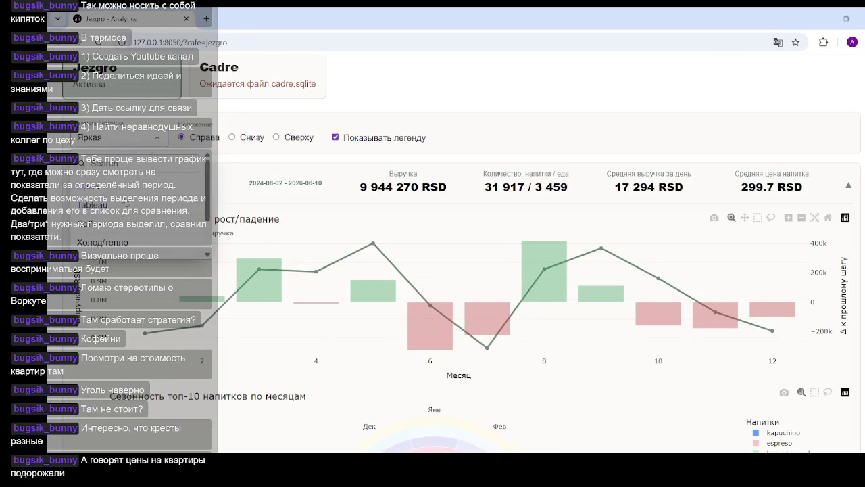
{"action": "left_click", "coordinate": [133, 244]}
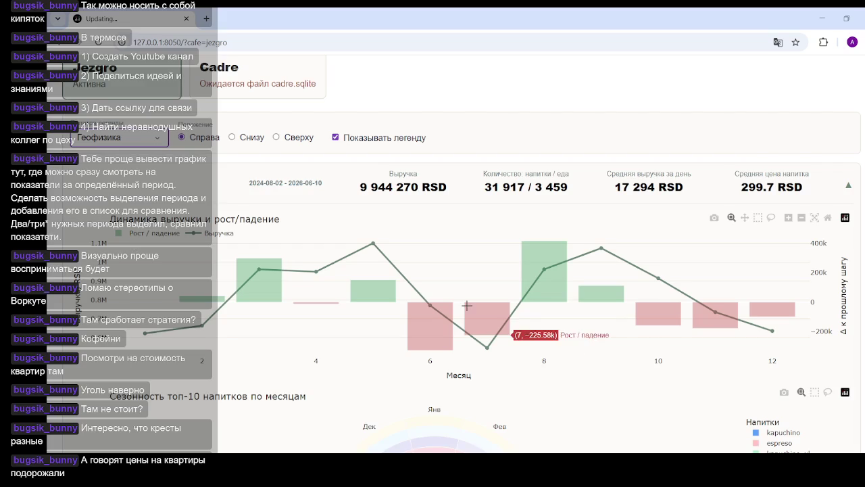
{"action": "scroll", "coordinate": [554, 289], "scroll_direction": "down", "scroll_amount": 3}
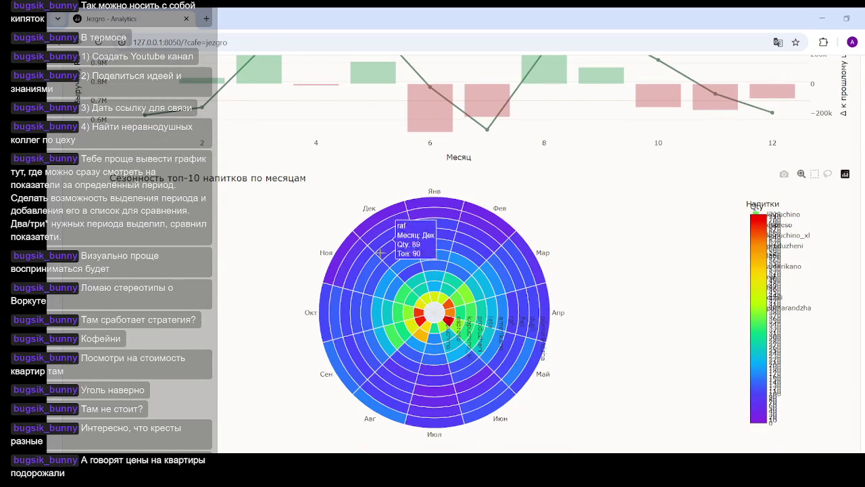
{"action": "scroll", "coordinate": [406, 243], "scroll_direction": "up", "scroll_amount": 4}
{"action": "left_click", "coordinate": [144, 197]}
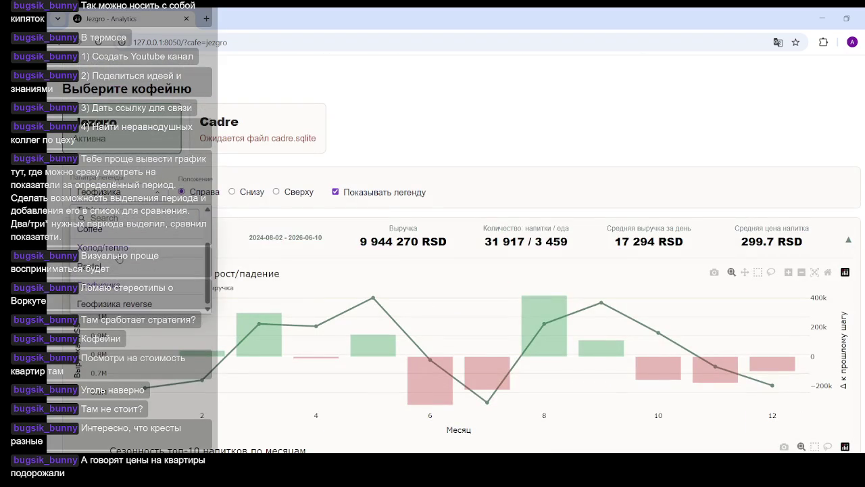
{"action": "scroll", "coordinate": [119, 260], "scroll_direction": "down", "scroll_amount": 2}
{"action": "left_click", "coordinate": [99, 261]}
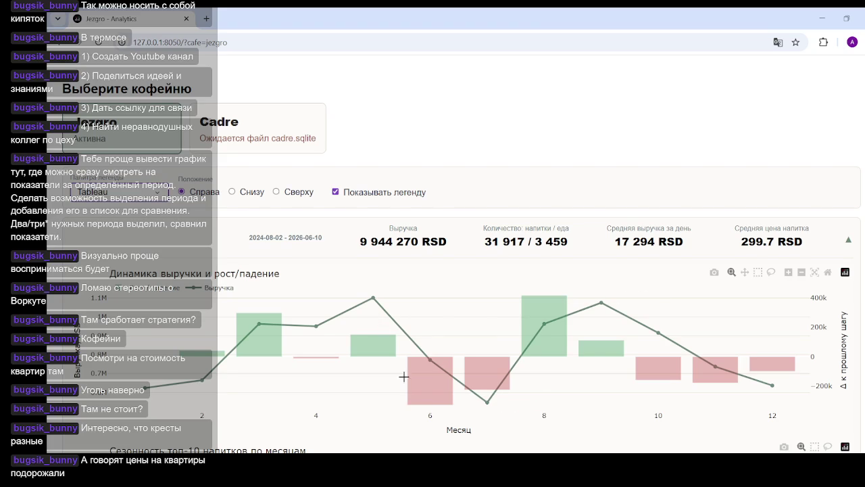
{"action": "scroll", "coordinate": [611, 181], "scroll_direction": "down", "scroll_amount": 3}
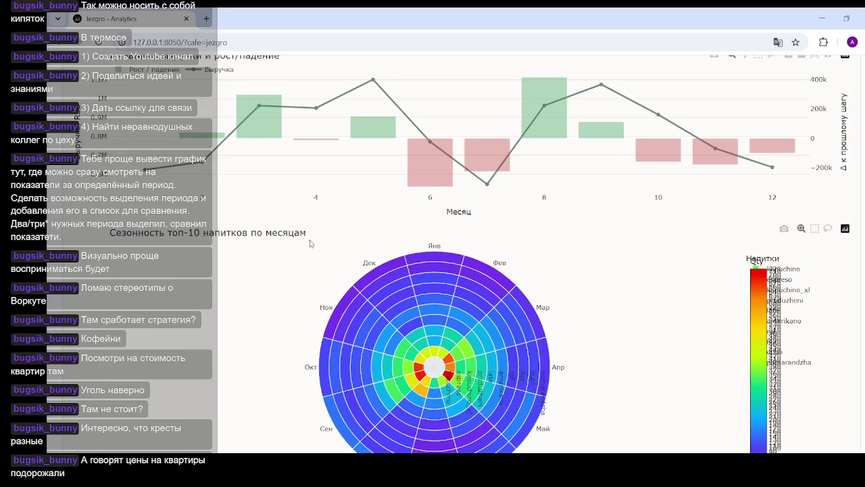
{"action": "scroll", "coordinate": [511, 324], "scroll_direction": "down", "scroll_amount": 3}
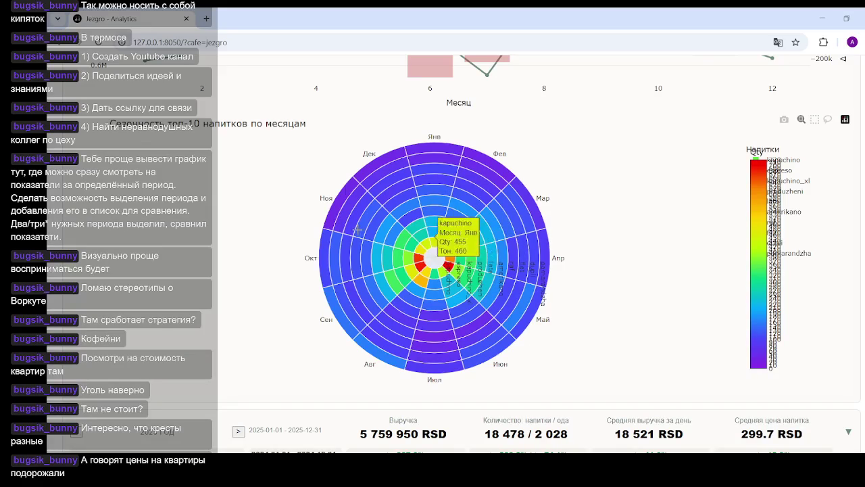
{"action": "scroll", "coordinate": [358, 230], "scroll_direction": "up", "scroll_amount": 4}
{"action": "scroll", "coordinate": [228, 226], "scroll_direction": "up", "scroll_amount": 1}
{"action": "left_click", "coordinate": [133, 194]}
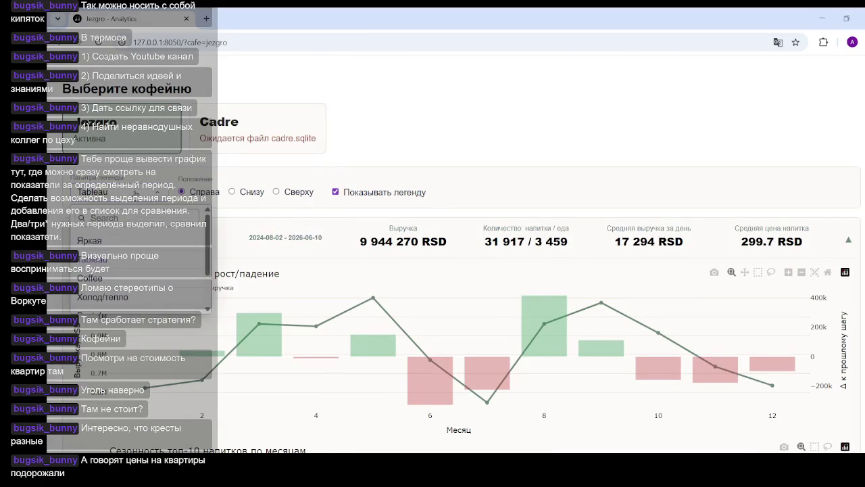
{"action": "left_click", "coordinate": [506, 96]}
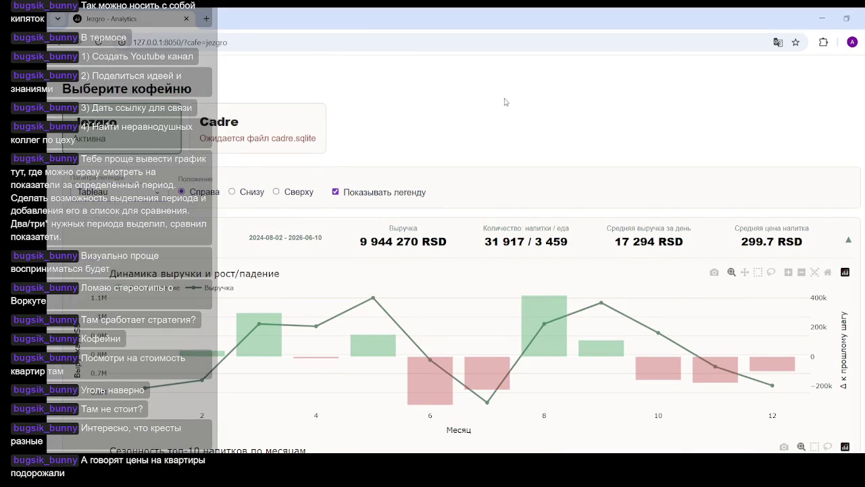
{"action": "scroll", "coordinate": [506, 96], "scroll_direction": "down", "scroll_amount": 3}
{"action": "scroll", "coordinate": [476, 204], "scroll_direction": "down", "scroll_amount": 4}
{"action": "scroll", "coordinate": [476, 204], "scroll_direction": "up", "scroll_amount": 3}
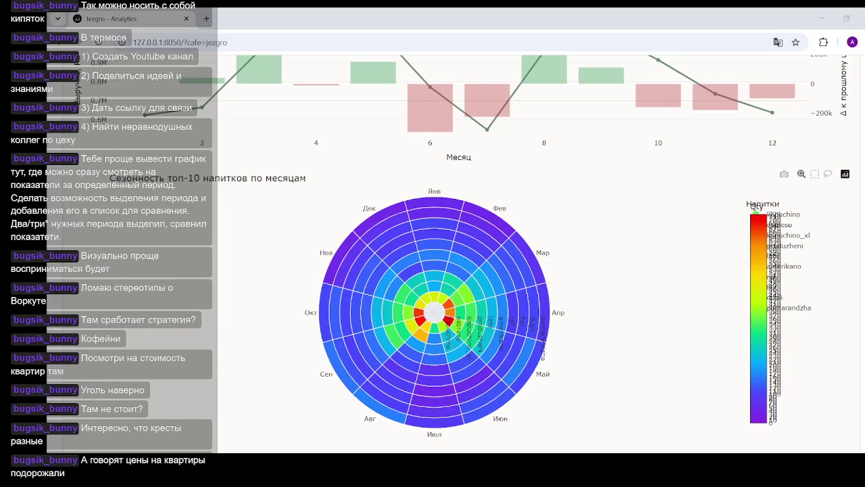
- Reload the dashboard page and set the year card to 2025, showing +237.3% over 2024
{"action": "left_click", "coordinate": [250, 42]}
{"action": "key", "text": "Return"}
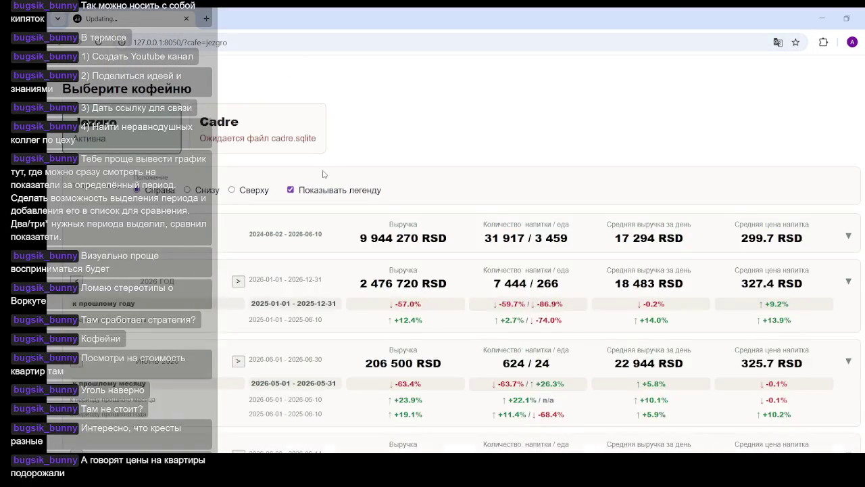
{"action": "scroll", "coordinate": [324, 174], "scroll_direction": "down", "scroll_amount": 3}
{"action": "scroll", "coordinate": [348, 179], "scroll_direction": "up", "scroll_amount": 3}
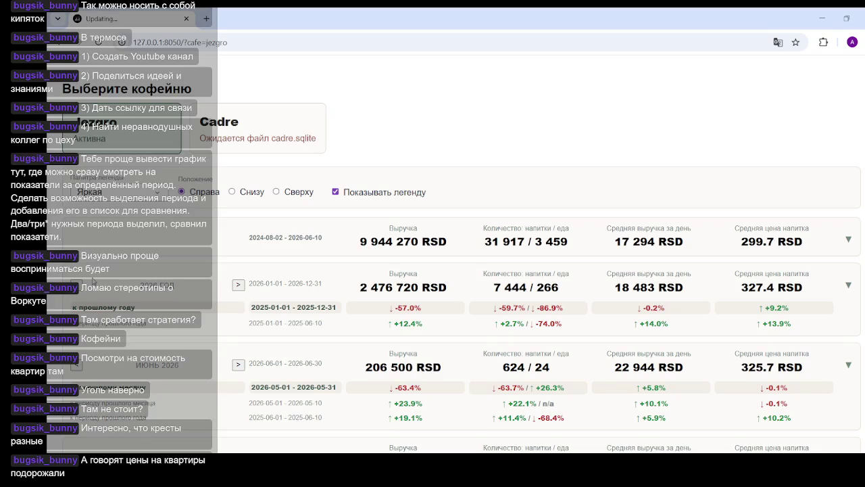
{"action": "left_click", "coordinate": [238, 284]}
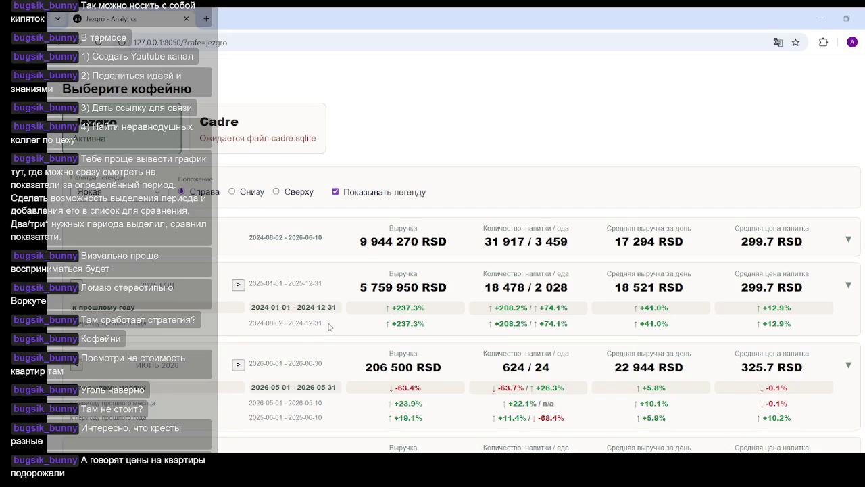
{"action": "scroll", "coordinate": [297, 310], "scroll_direction": "down", "scroll_amount": 3}
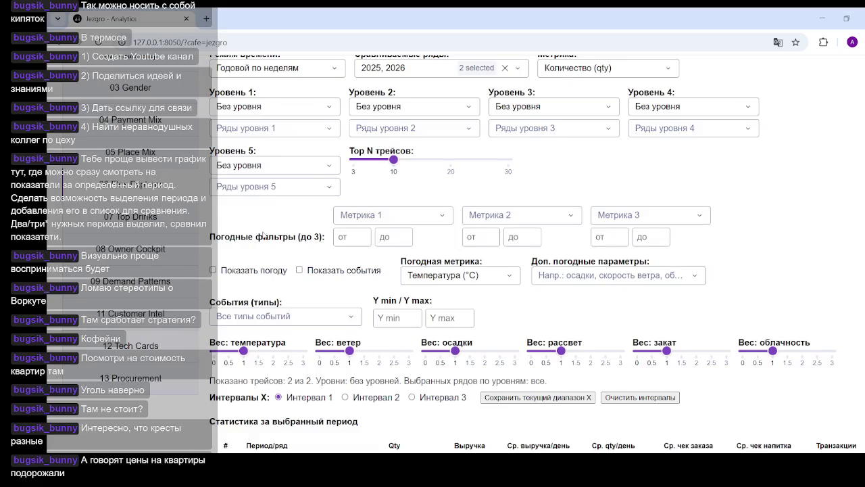
{"action": "scroll", "coordinate": [266, 233], "scroll_direction": "down", "scroll_amount": 3}
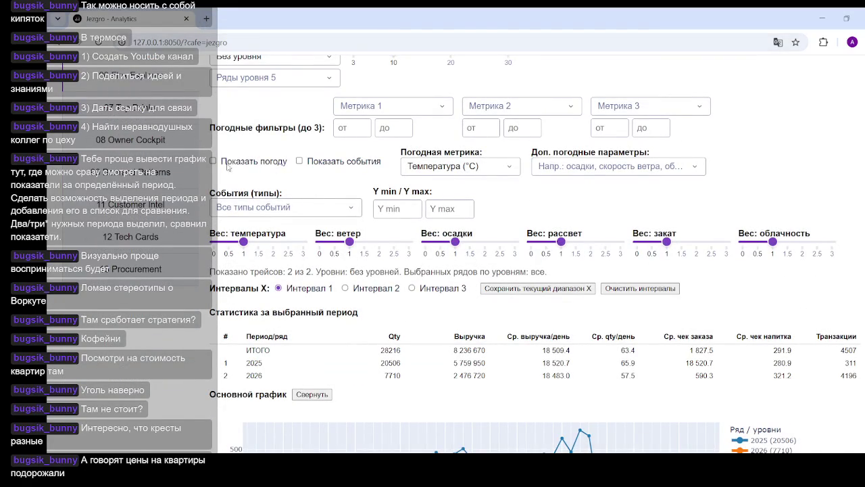
{"action": "scroll", "coordinate": [229, 168], "scroll_direction": "up", "scroll_amount": 3}
{"action": "scroll", "coordinate": [256, 179], "scroll_direction": "down", "scroll_amount": 5}
{"action": "scroll", "coordinate": [406, 216], "scroll_direction": "down", "scroll_amount": 3}
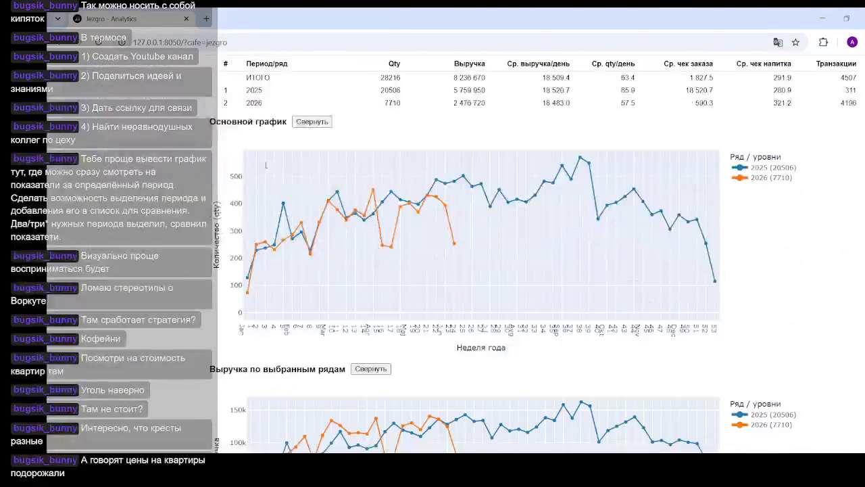
{"action": "scroll", "coordinate": [440, 222], "scroll_direction": "up", "scroll_amount": 1}
{"action": "scroll", "coordinate": [460, 225], "scroll_direction": "up", "scroll_amount": 2}
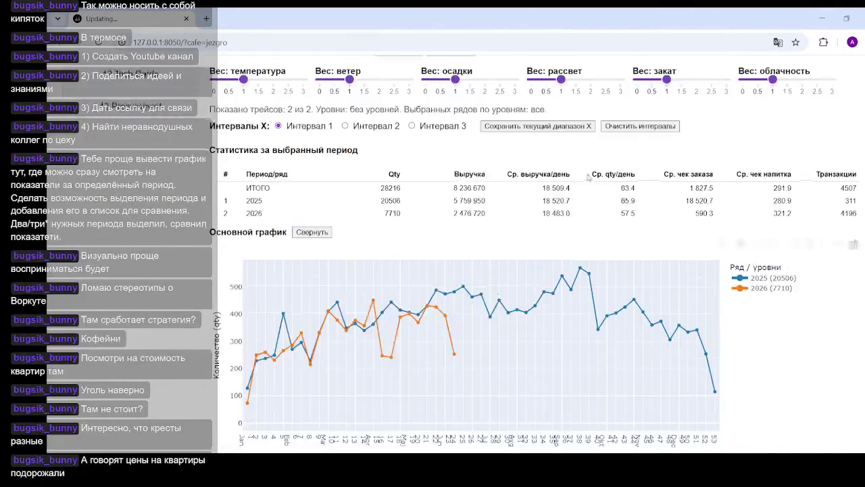
{"action": "scroll", "coordinate": [487, 228], "scroll_direction": "up", "scroll_amount": 4}
{"action": "scroll", "coordinate": [509, 231], "scroll_direction": "up", "scroll_amount": 3}
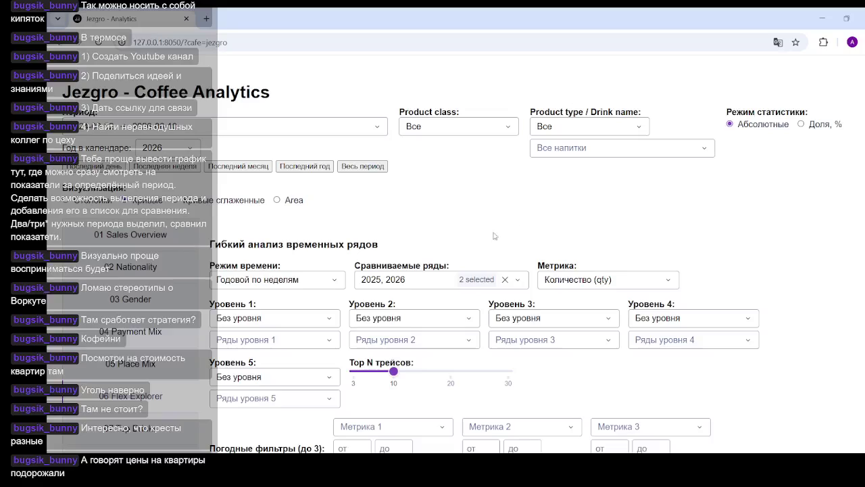
- Search 2024 in 'Сравниваемые ряды' and tick it, so 2024, 2025 and 2026 are compared
{"action": "left_click", "coordinate": [491, 278]}
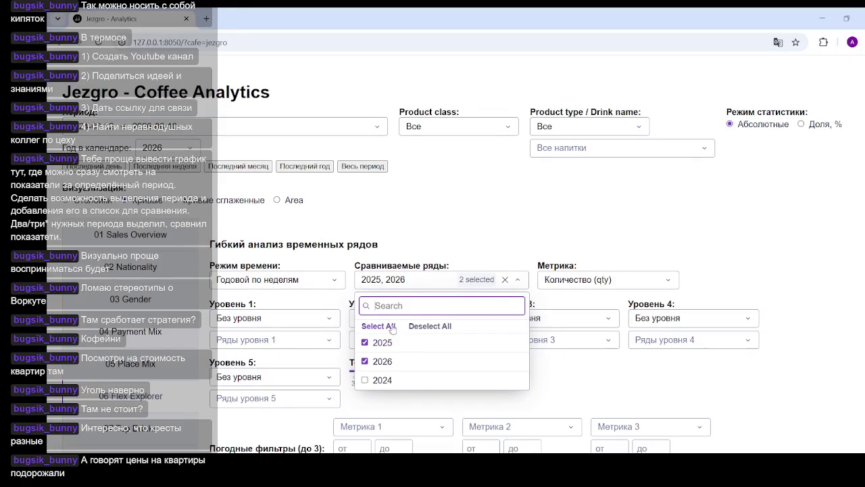
{"action": "type", "text": "2024"}
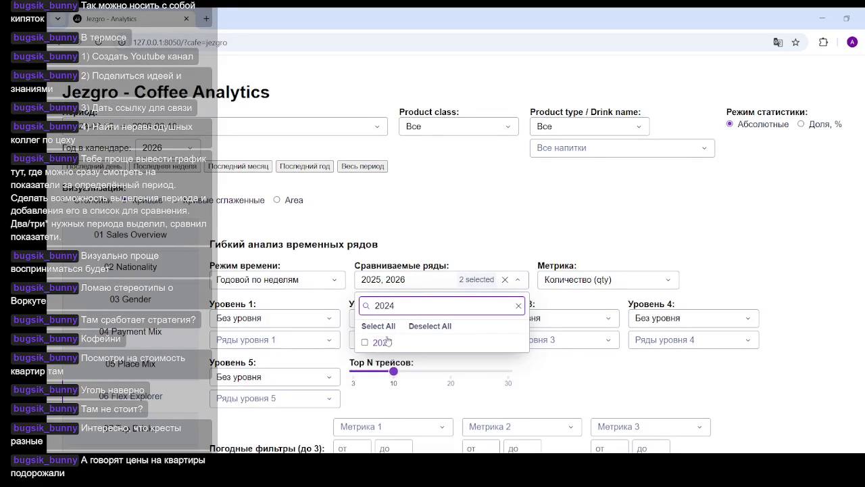
{"action": "left_click", "coordinate": [368, 343]}
{"action": "left_click", "coordinate": [555, 381]}
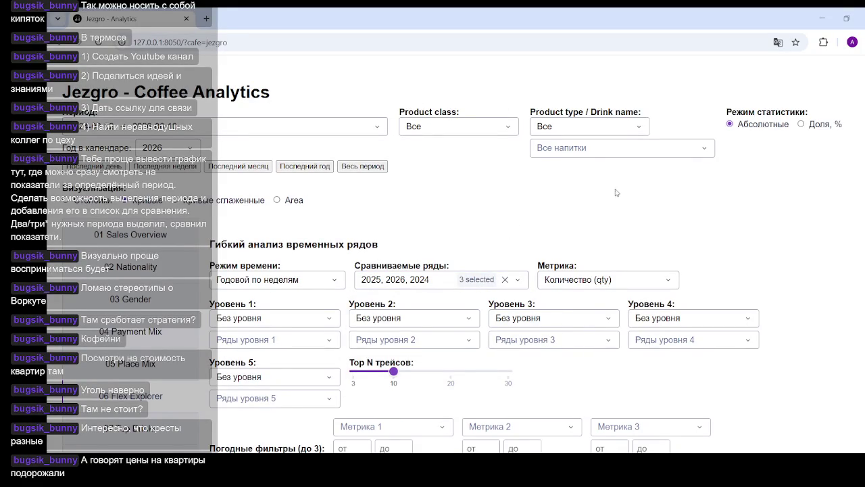
{"action": "scroll", "coordinate": [618, 193], "scroll_direction": "down", "scroll_amount": 4}
- Box-zoom the weekly sales chart's x-axis to weeks 31–53
{"action": "scroll", "coordinate": [640, 198], "scroll_direction": "down", "scroll_amount": 4}
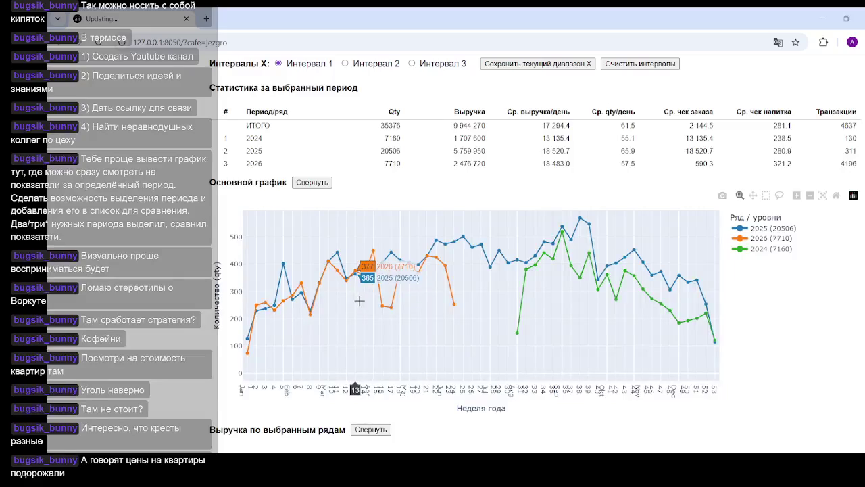
{"action": "mouse_move", "coordinate": [517, 261]}
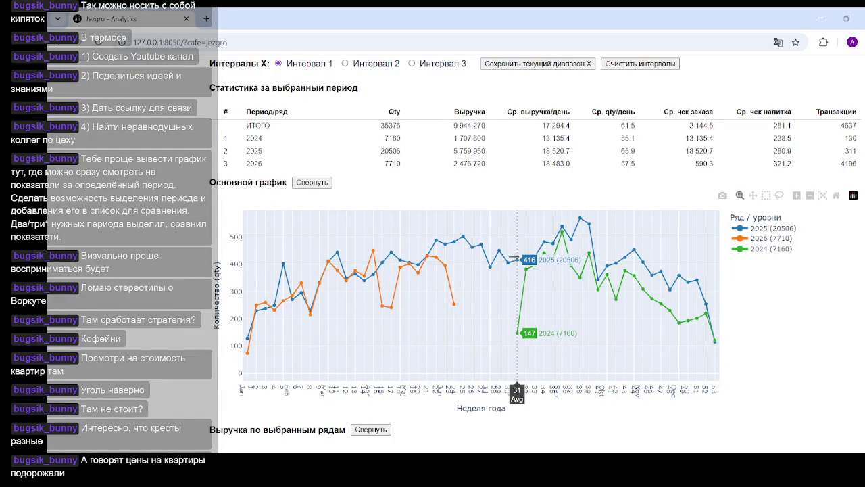
{"action": "left_click_drag", "start_coordinate": [514, 254], "coordinate": [718, 255]}
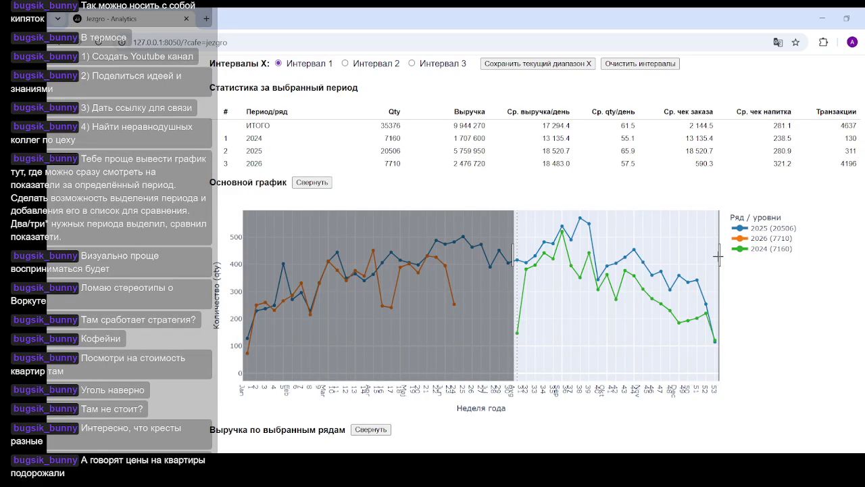
{"action": "left_click_drag", "start_coordinate": [718, 255], "coordinate": [716, 256]}
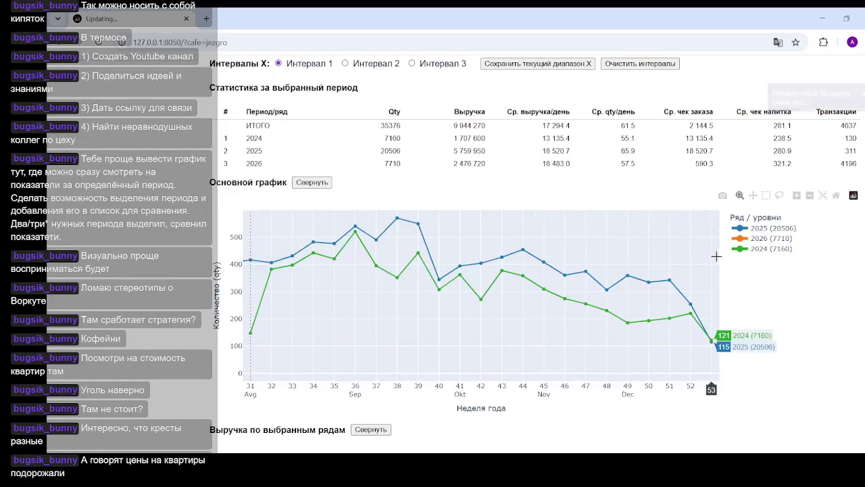
- Save the current weeks 30–53 range as Interval 1 in the statistics table
{"action": "scroll", "coordinate": [335, 204], "scroll_direction": "up", "scroll_amount": 1}
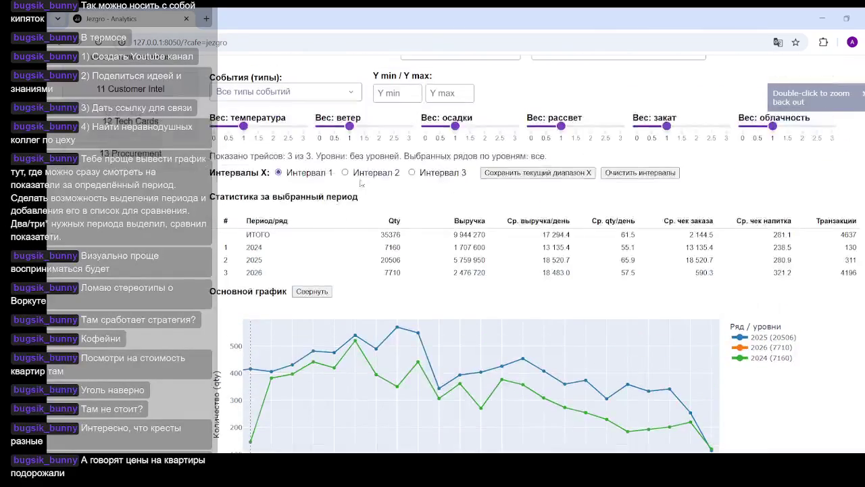
{"action": "scroll", "coordinate": [363, 169], "scroll_direction": "up", "scroll_amount": 1}
{"action": "left_click", "coordinate": [521, 228]}
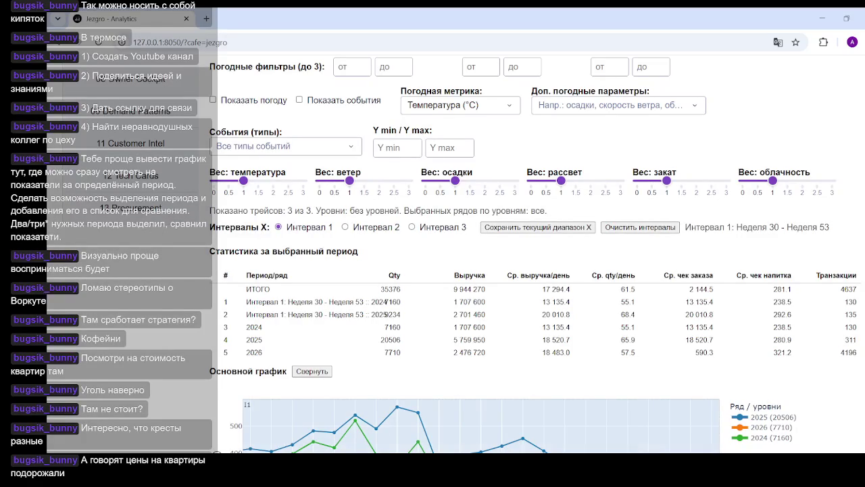
- Switch to LibreOffice Calc and enter 1707000 in cell H25
{"action": "key", "text": "alt+Tab"}
{"action": "left_click", "coordinate": [435, 302]}
{"action": "type", "text": "1707000"}
- Enter 2700000 in I25 and correct H25 to 1700000
{"action": "left_click", "coordinate": [484, 308]}
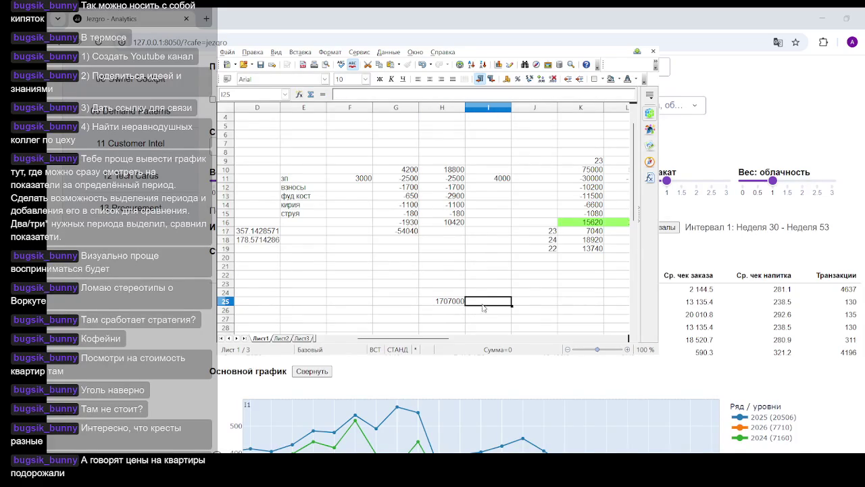
{"action": "type", "text": "27"}
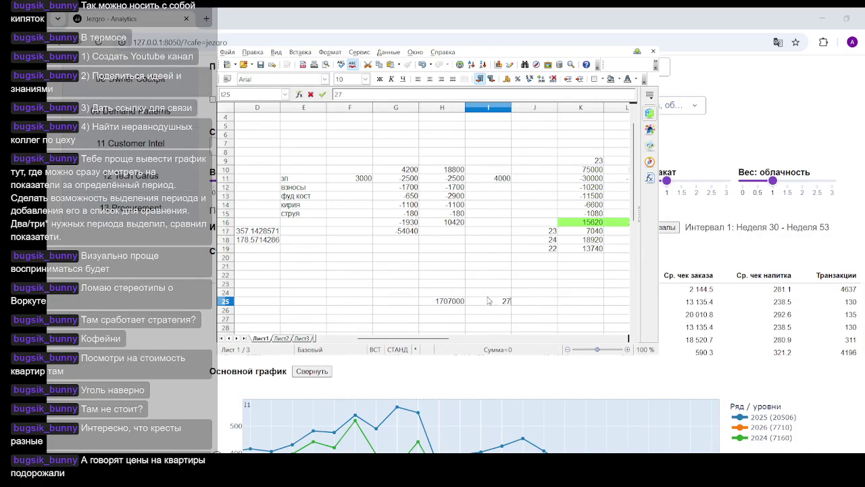
{"action": "type", "text": "00"}
{"action": "left_click", "coordinate": [458, 305]}
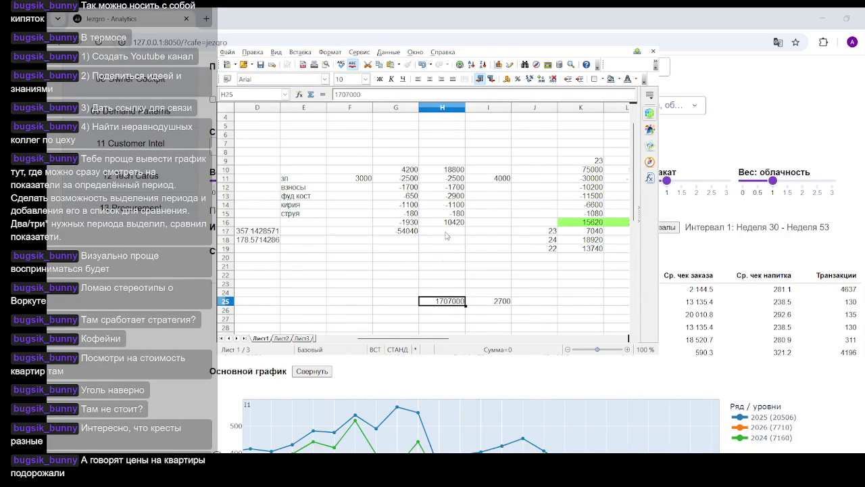
{"action": "key", "text": "F2"}
{"action": "key", "text": "shift+Left"}
{"action": "key", "text": "shift+Left"}
{"action": "key", "text": "shift+Left"}
{"action": "key", "text": "shift+Left"}
{"action": "type", "text": "0"}
{"action": "type", "text": "00"}
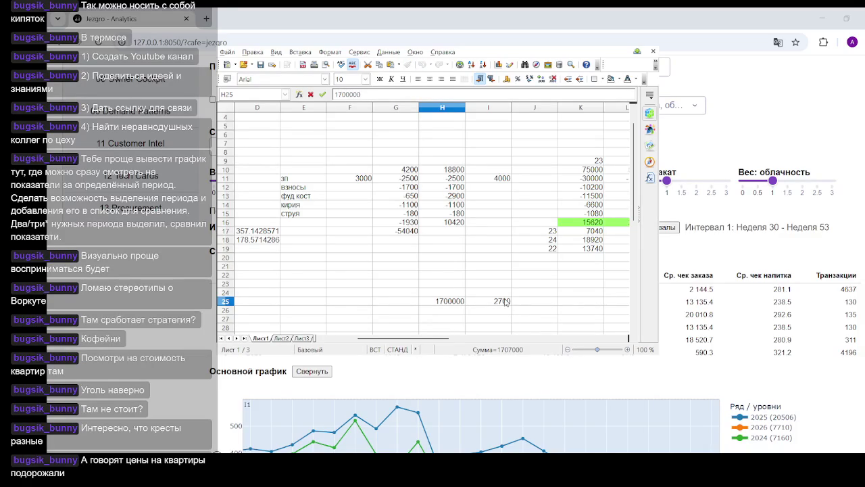
{"action": "left_click", "coordinate": [504, 301]}
{"action": "left_click", "coordinate": [384, 94]}
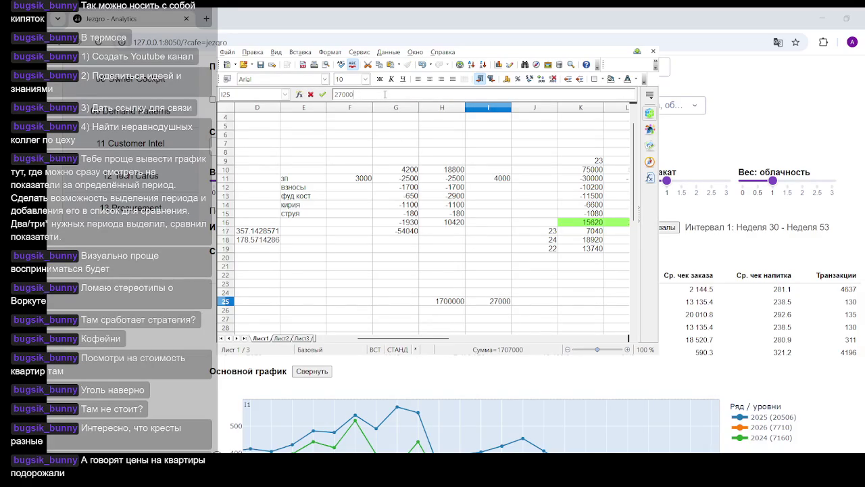
{"action": "type", "text": "00"}
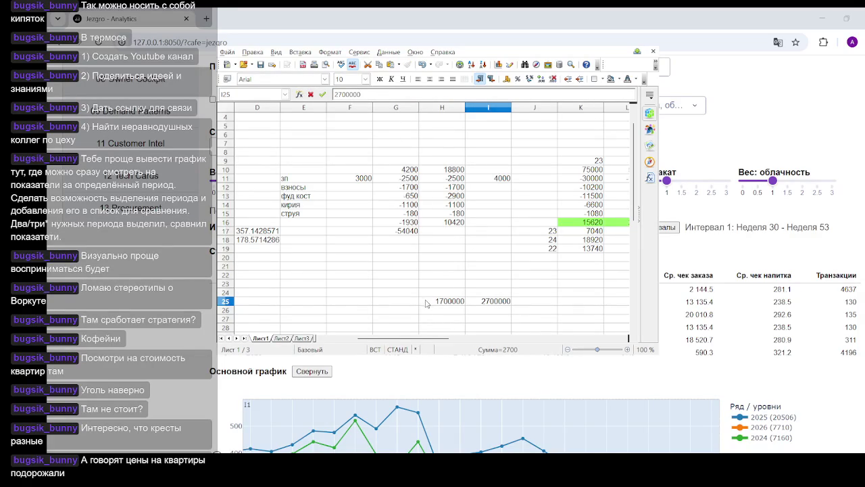
{"action": "left_click", "coordinate": [426, 304]}
- Enter 100 in H26 and the formula =I25*H25 in I26
{"action": "left_click", "coordinate": [446, 314]}
{"action": "type", "text": "100"}
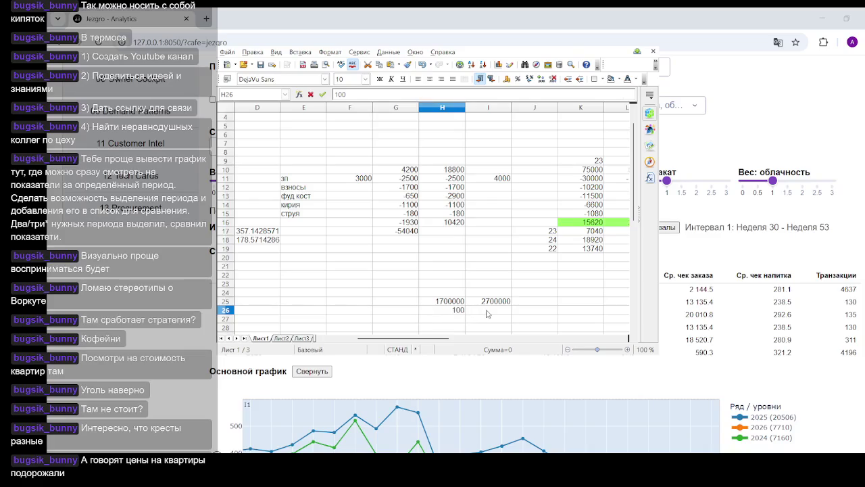
{"action": "left_click", "coordinate": [488, 313]}
{"action": "type", "text": "="}
{"action": "left_click", "coordinate": [483, 302]}
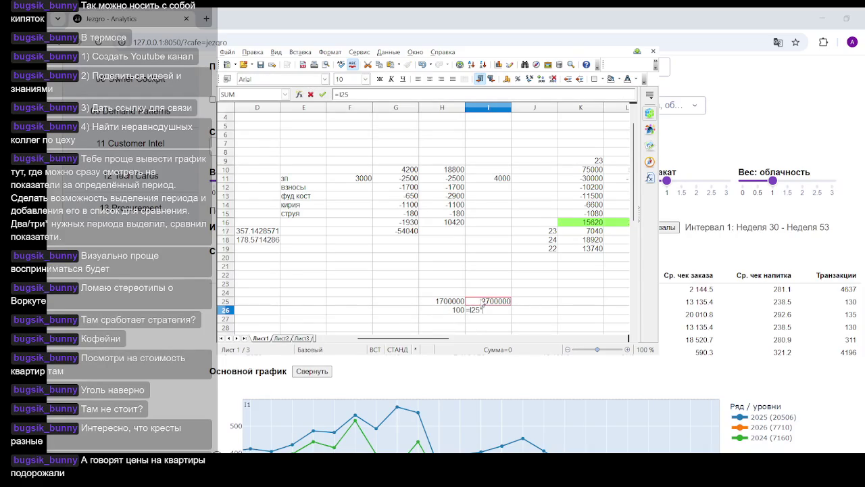
{"action": "left_click", "coordinate": [457, 312]}
{"action": "left_click", "coordinate": [455, 301]}
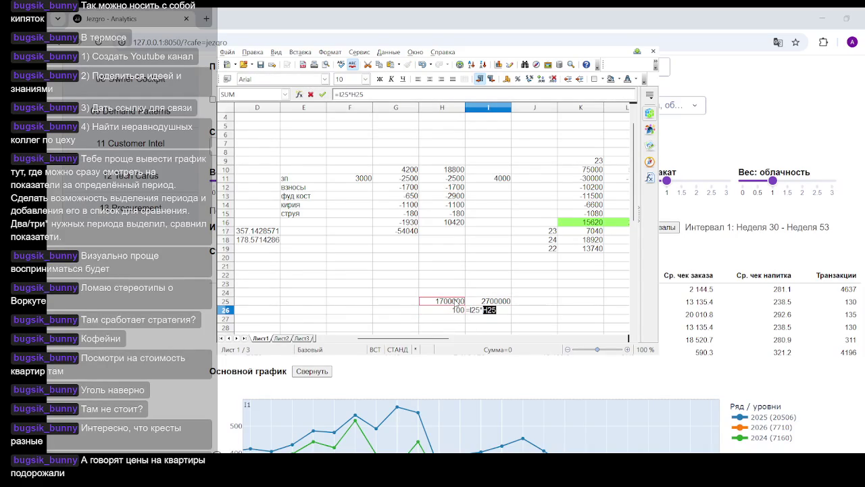
{"action": "key", "text": "Return"}
- Revise I26 to =I25*H25/H26, then delete it after the oversized result
{"action": "left_click", "coordinate": [496, 312]}
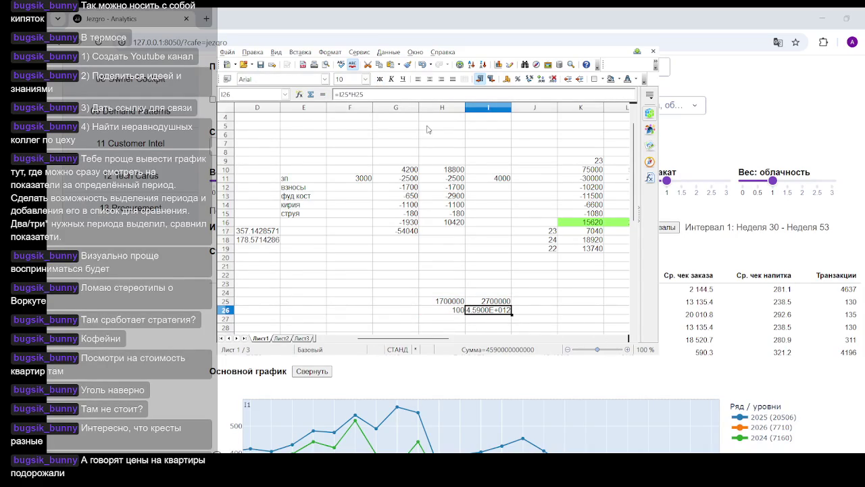
{"action": "left_click", "coordinate": [382, 96]}
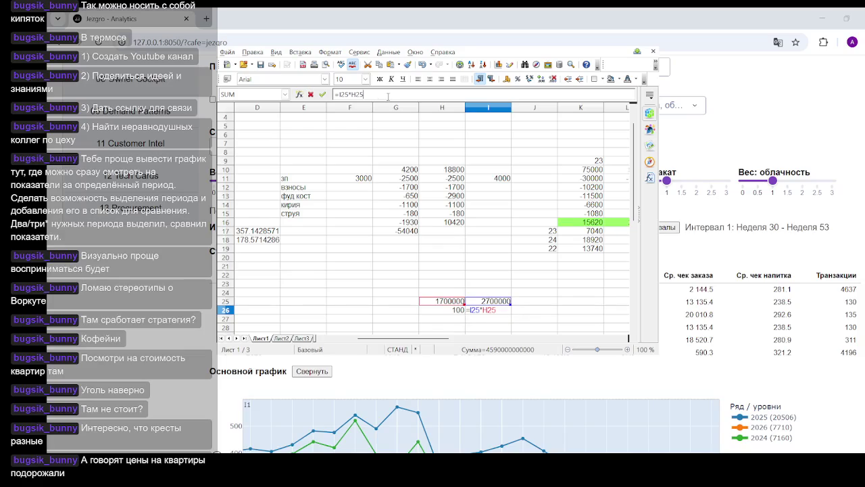
{"action": "type", "text": "/"}
{"action": "left_click", "coordinate": [456, 311]}
{"action": "key", "text": "Return"}
{"action": "left_click", "coordinate": [499, 313]}
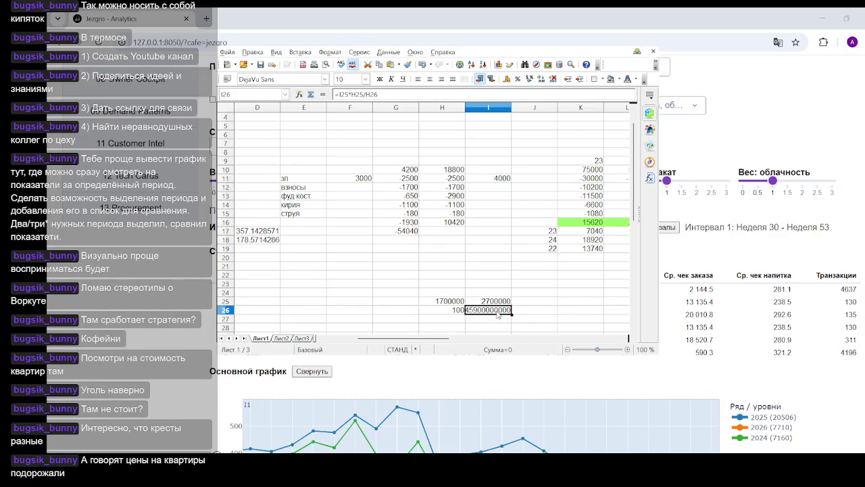
{"action": "key", "text": "Delete"}
{"action": "key", "text": "Up"}
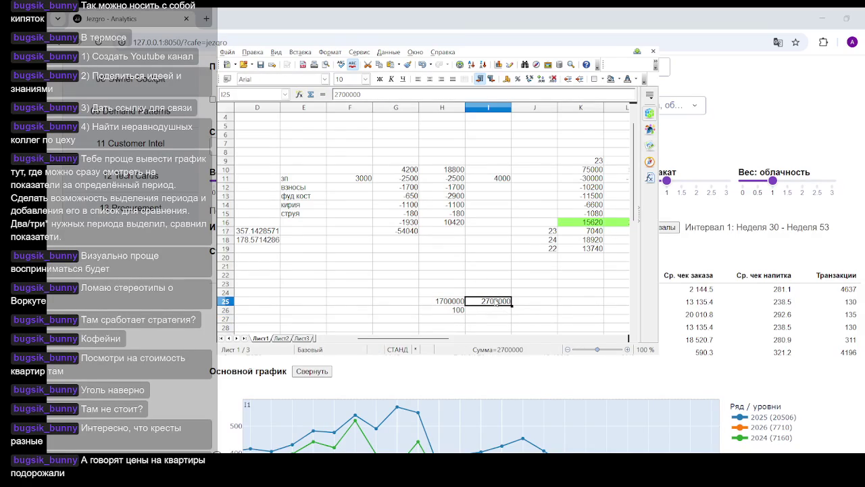
- Enter =I25*H26/100 in I26 and compare its result against I25
{"action": "left_click", "coordinate": [497, 312]}
{"action": "type", "text": "="}
{"action": "left_click", "coordinate": [493, 305]}
{"action": "type", "text": "*"}
{"action": "left_click", "coordinate": [455, 312]}
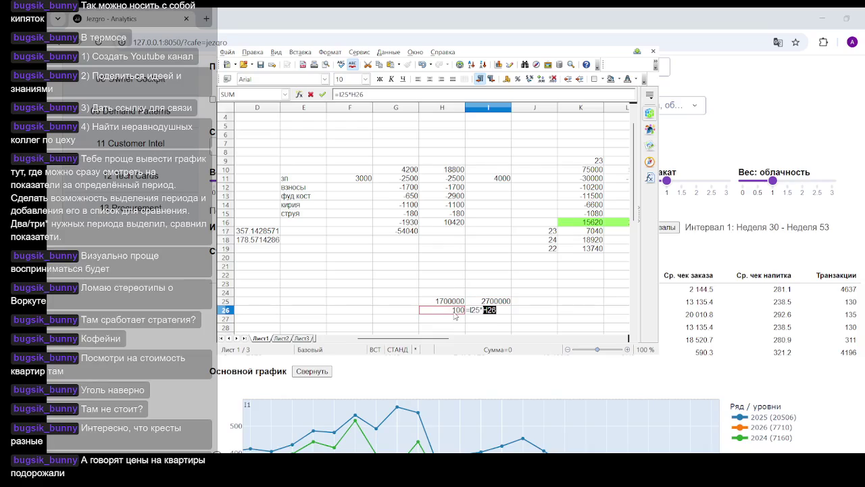
{"action": "type", "text": "/100"}
{"action": "key", "text": "Return"}
{"action": "left_click", "coordinate": [499, 313]}
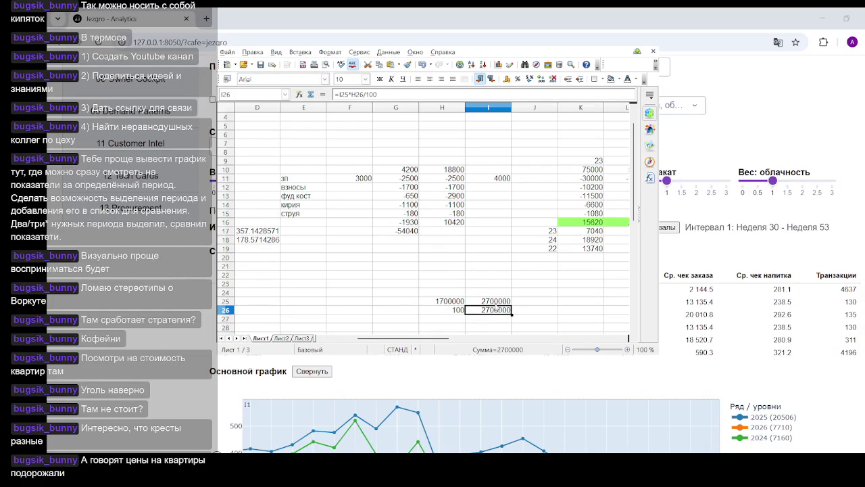
{"action": "left_click", "coordinate": [498, 302]}
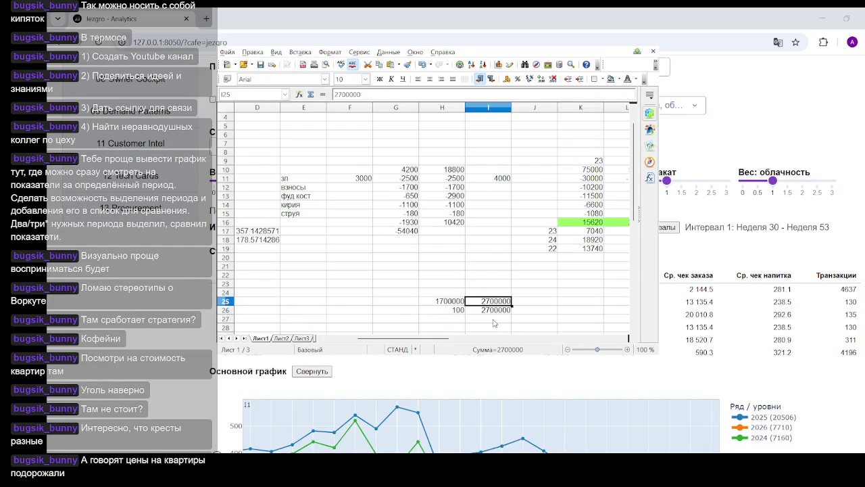
{"action": "left_click", "coordinate": [493, 312]}
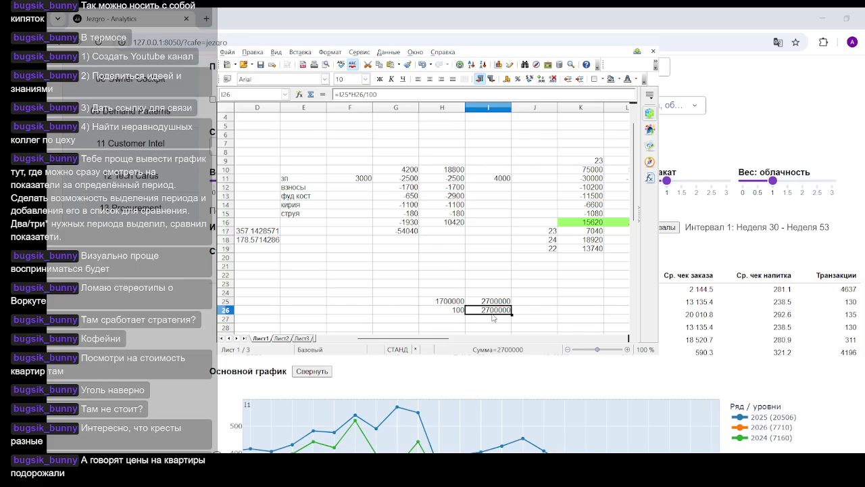
- Replace I26's formula with =I25*H26/H25, giving 158.8235294
{"action": "key", "text": "Delete"}
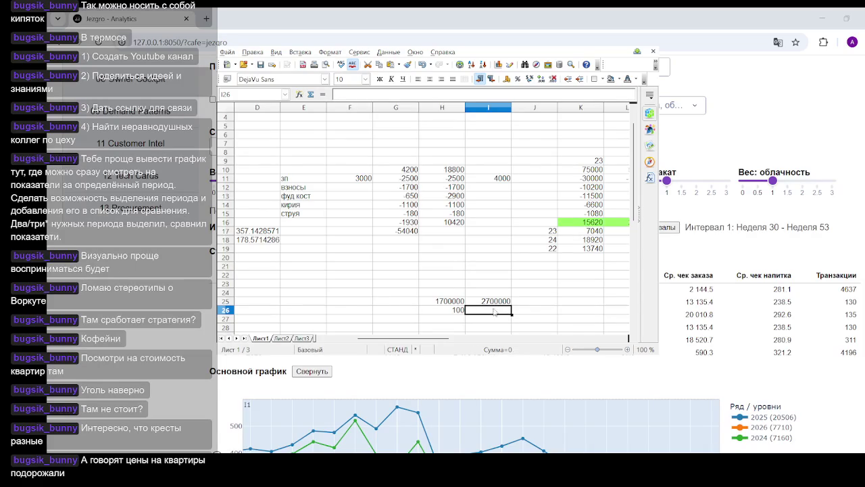
{"action": "type", "text": "="}
{"action": "left_click", "coordinate": [490, 303]}
{"action": "type", "text": "*"}
{"action": "left_click", "coordinate": [455, 311]}
{"action": "type", "text": "/"}
{"action": "left_click", "coordinate": [454, 304]}
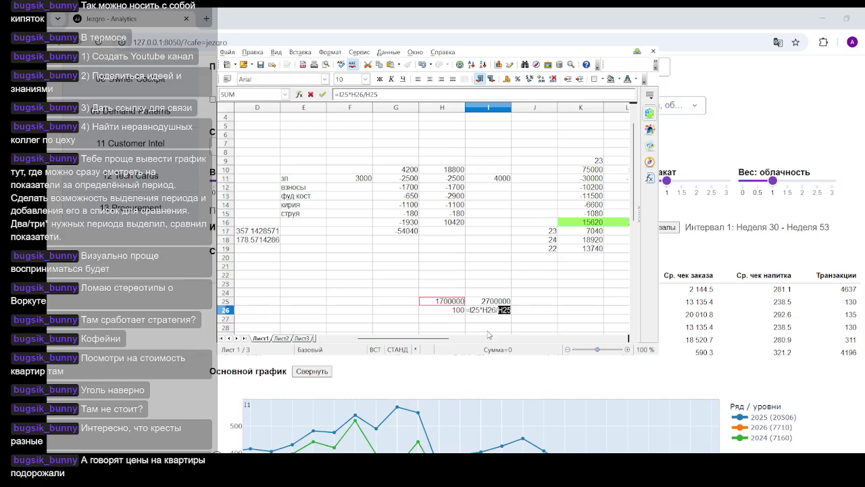
{"action": "key", "text": "Return"}
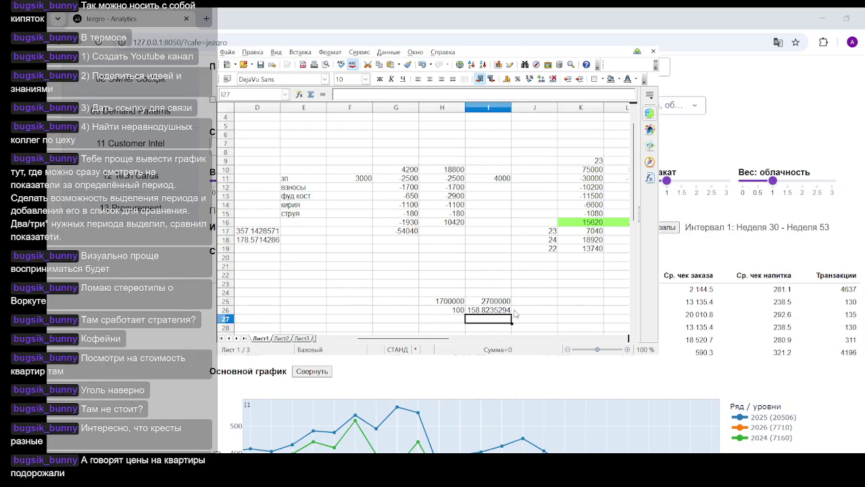
{"action": "left_click", "coordinate": [560, 297]}
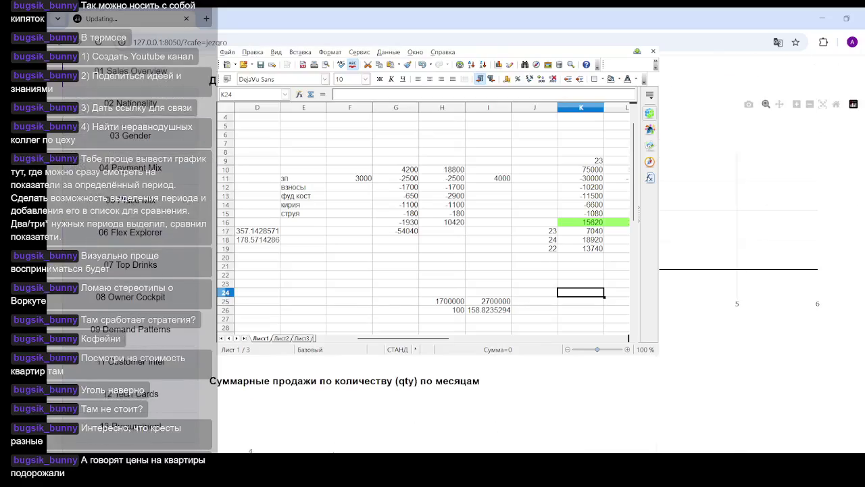
- Reload the local Jezgro Analytics dashboard URL from the Chrome address bar
{"action": "key", "text": "ctrl+l"}
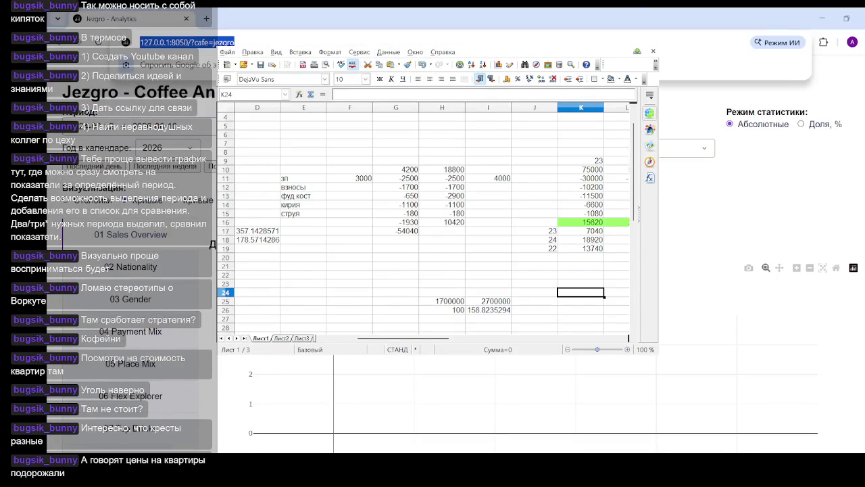
{"action": "key", "text": "Return"}
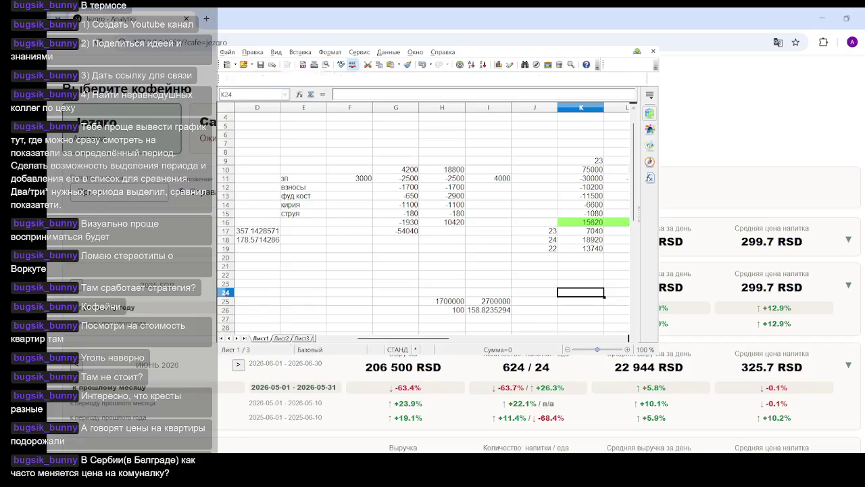
- Scroll the KPI page, then open the sidebar page with the monthly Доходы/Расходы chart
{"action": "scroll", "coordinate": [757, 304], "scroll_direction": "down", "scroll_amount": 5}
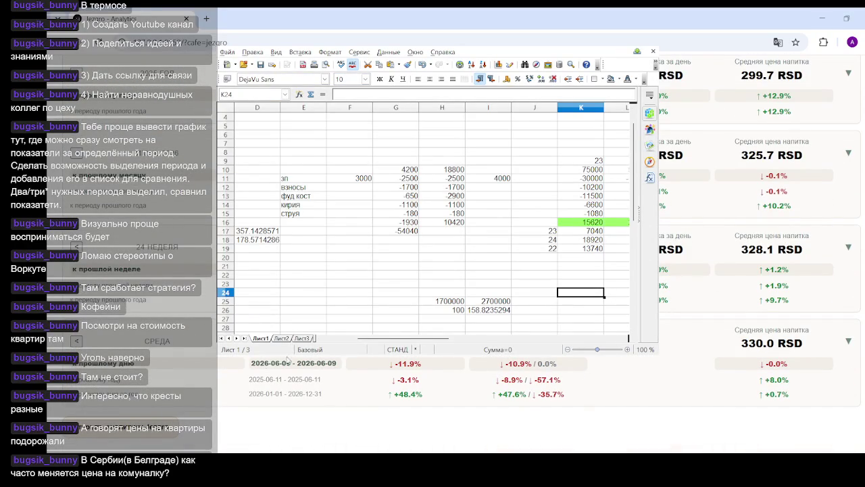
{"action": "scroll", "coordinate": [125, 297], "scroll_direction": "up", "scroll_amount": 5}
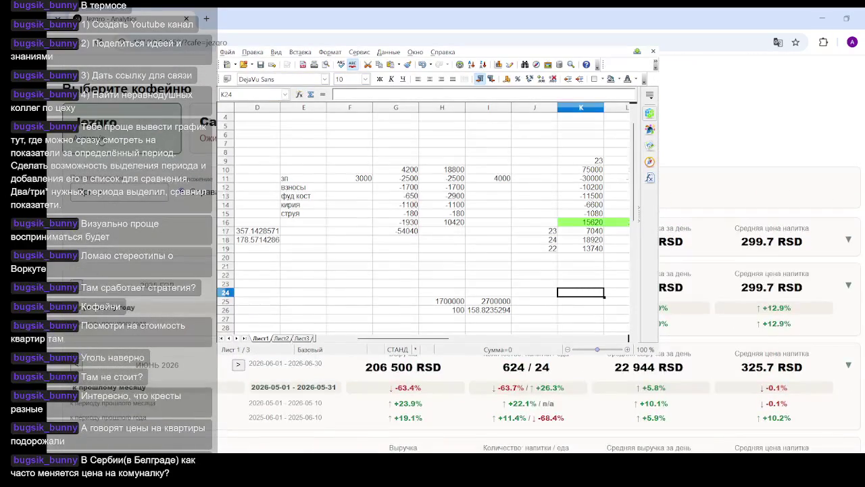
{"action": "scroll", "coordinate": [132, 247], "scroll_direction": "down", "scroll_amount": 1}
{"action": "scroll", "coordinate": [132, 247], "scroll_direction": "down", "scroll_amount": 3}
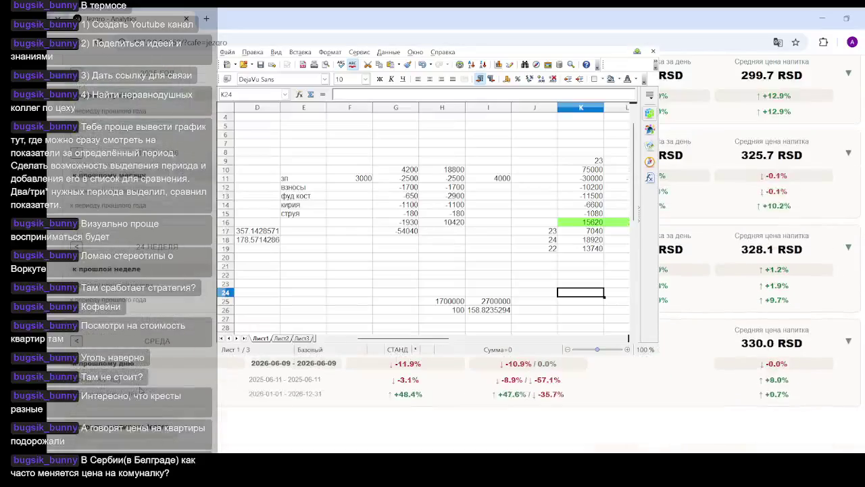
{"action": "left_click", "coordinate": [153, 400]}
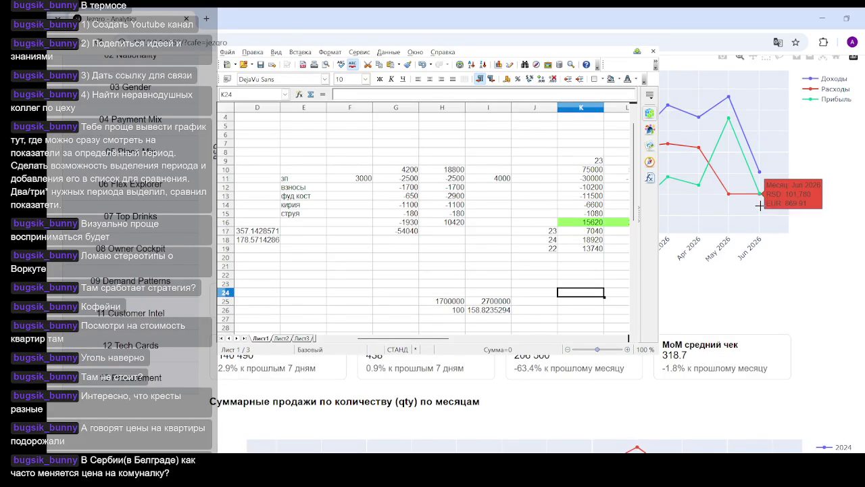
{"action": "mouse_move", "coordinate": [759, 172]}
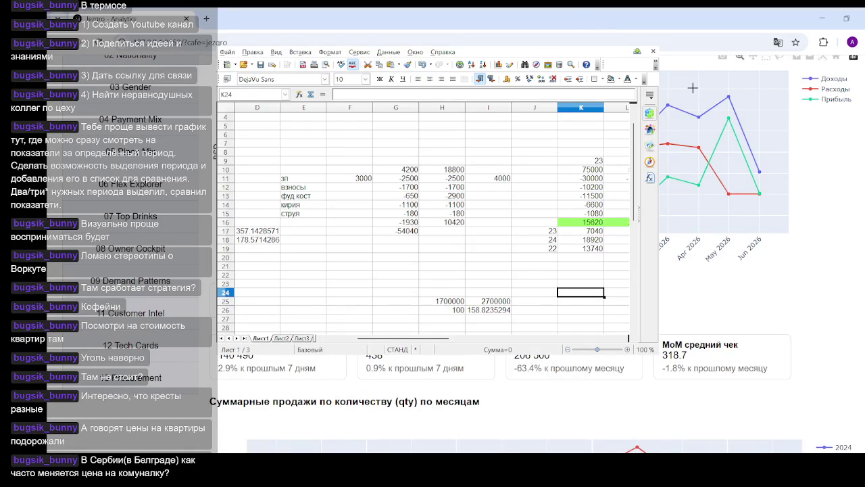
{"action": "mouse_move", "coordinate": [760, 194]}
{"action": "scroll", "coordinate": [719, 196], "scroll_direction": "up", "scroll_amount": 3}
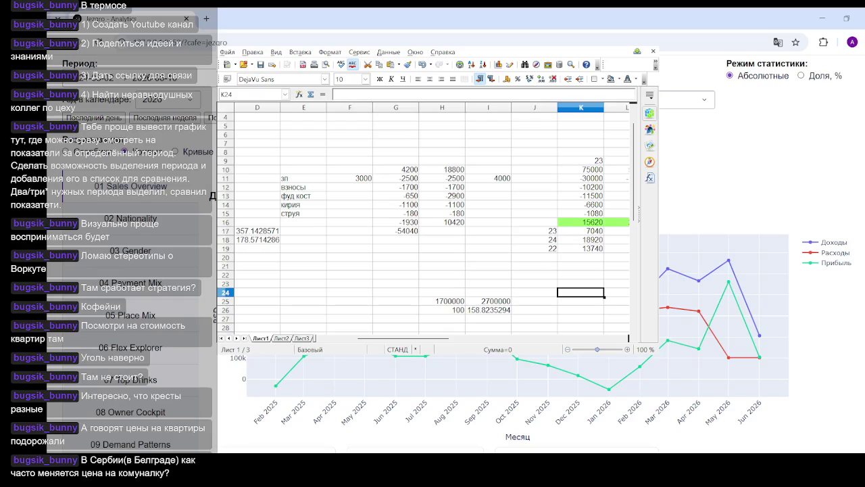
{"action": "scroll", "coordinate": [724, 271], "scroll_direction": "down", "scroll_amount": 5}
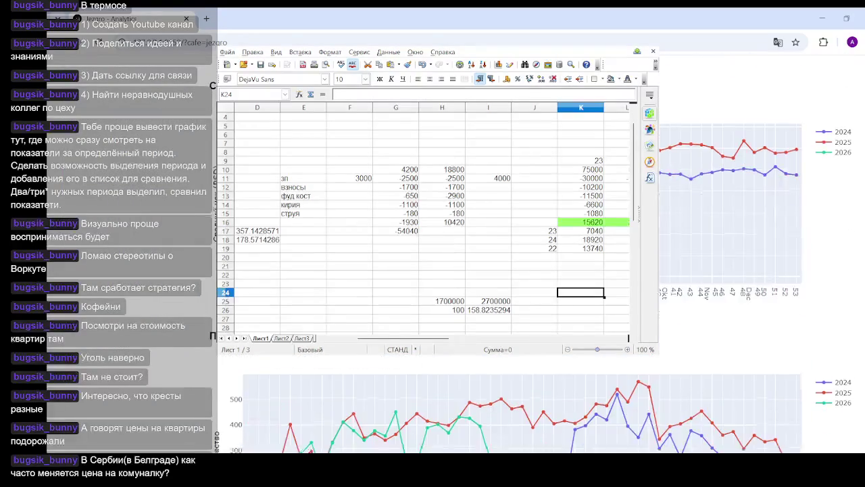
{"action": "scroll", "coordinate": [723, 270], "scroll_direction": "up", "scroll_amount": 3}
{"action": "scroll", "coordinate": [724, 270], "scroll_direction": "down", "scroll_amount": 3}
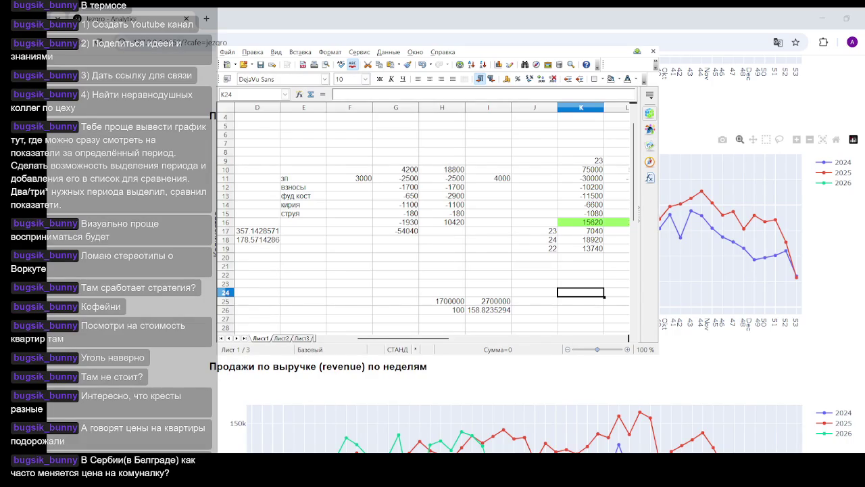
{"action": "scroll", "coordinate": [730, 270], "scroll_direction": "up", "scroll_amount": 5}
{"action": "scroll", "coordinate": [730, 271], "scroll_direction": "up", "scroll_amount": 5}
{"action": "scroll", "coordinate": [730, 271], "scroll_direction": "up", "scroll_amount": 5}
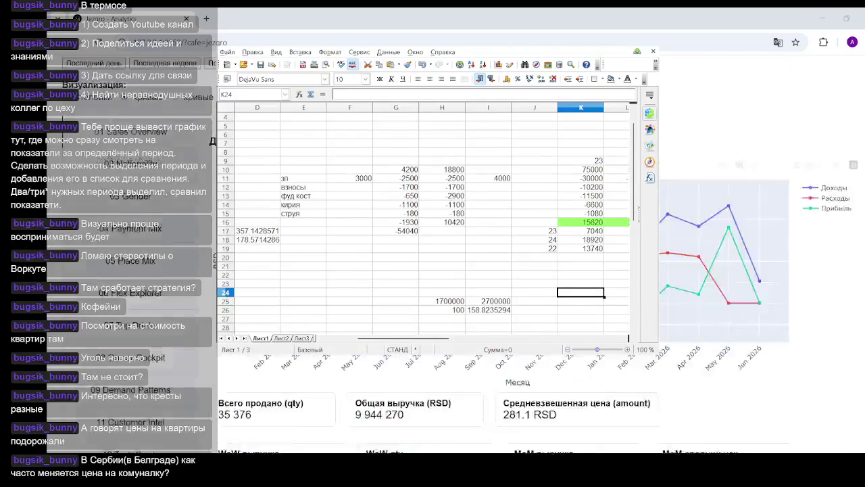
{"action": "scroll", "coordinate": [730, 271], "scroll_direction": "up", "scroll_amount": 5}
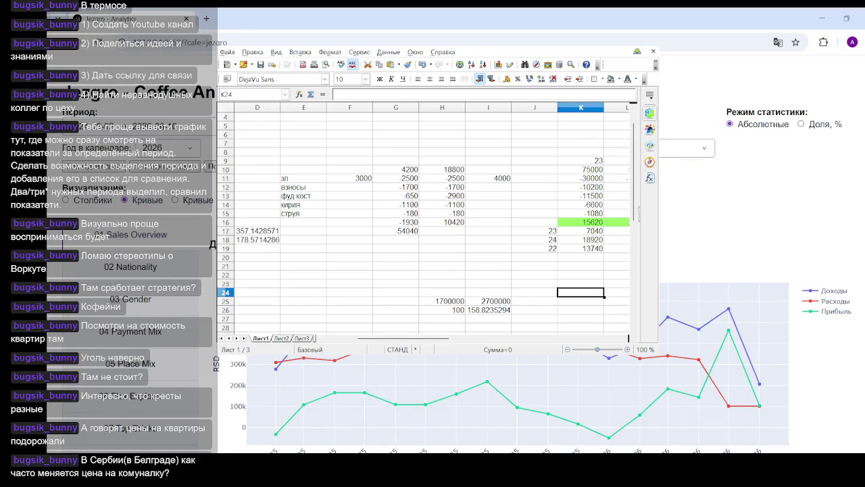
{"action": "scroll", "coordinate": [730, 271], "scroll_direction": "down", "scroll_amount": 3}
{"action": "scroll", "coordinate": [730, 270], "scroll_direction": "down", "scroll_amount": 3}
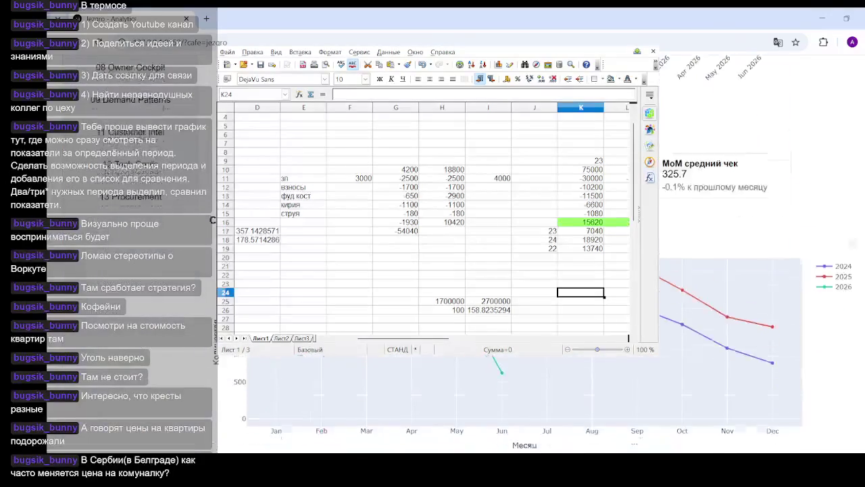
{"action": "scroll", "coordinate": [730, 270], "scroll_direction": "down", "scroll_amount": 3}
{"action": "scroll", "coordinate": [730, 270], "scroll_direction": "down", "scroll_amount": 2}
{"action": "scroll", "coordinate": [729, 271], "scroll_direction": "down", "scroll_amount": 2}
{"action": "scroll", "coordinate": [730, 271], "scroll_direction": "up", "scroll_amount": 1}
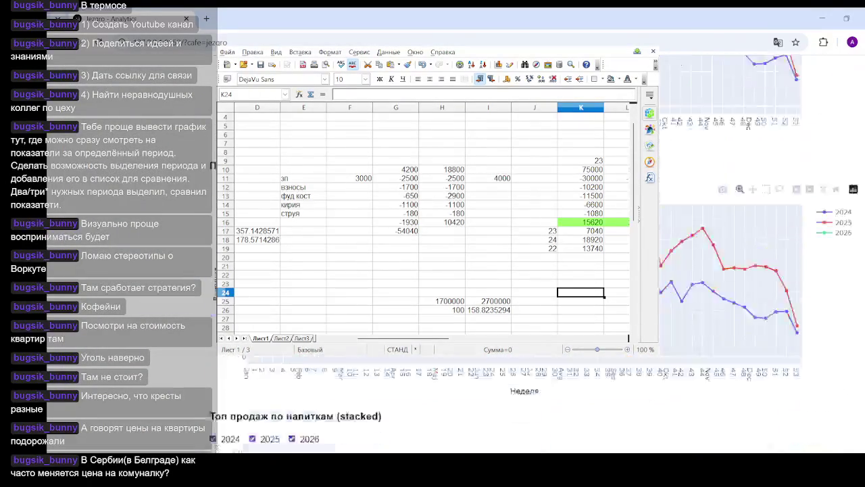
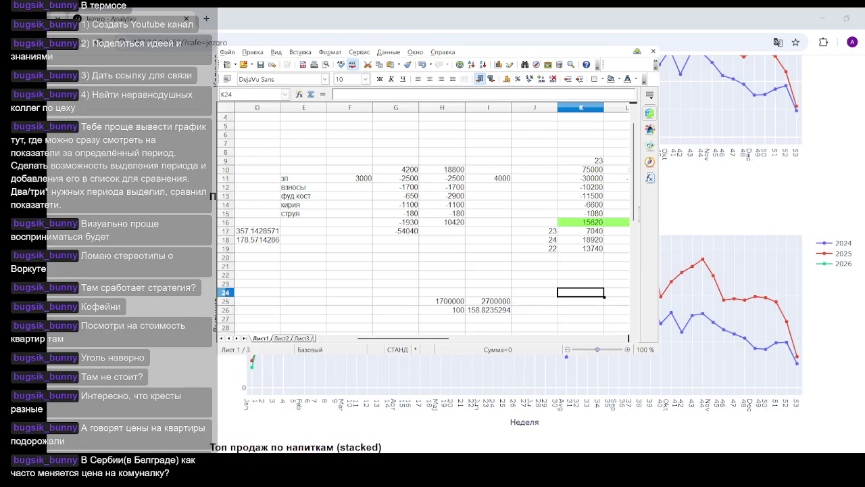
- Minimize the Calc budget sheet to reveal the coffee dashboard's weekly revenue charts
{"action": "left_click", "coordinate": [617, 46]}
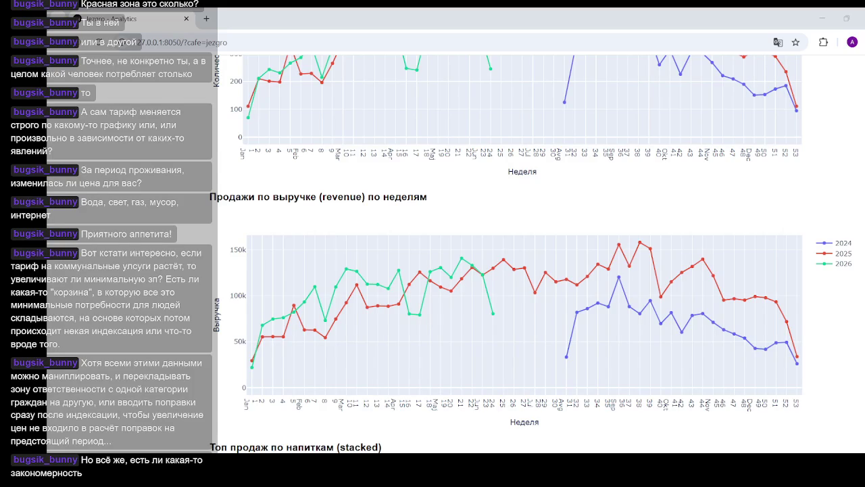
- Enter =550*118 in F23 (64900), then minimize Calc to show the dashboard
{"action": "key", "text": "alt+Tab"}
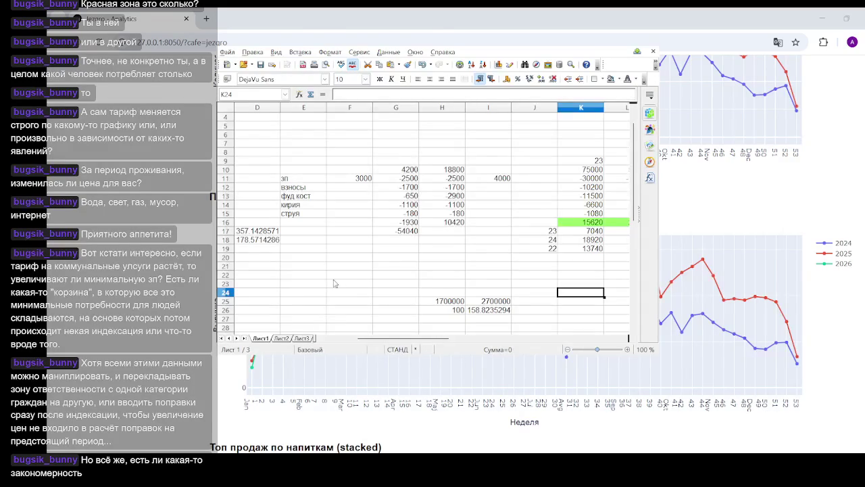
{"action": "left_click", "coordinate": [335, 283]}
{"action": "type", "text": "=550"}
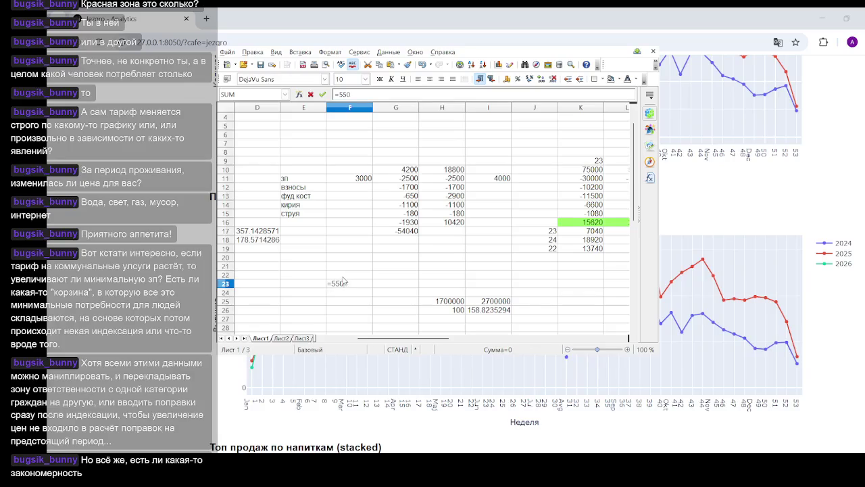
{"action": "type", "text": "*118"}
{"action": "key", "text": "Return"}
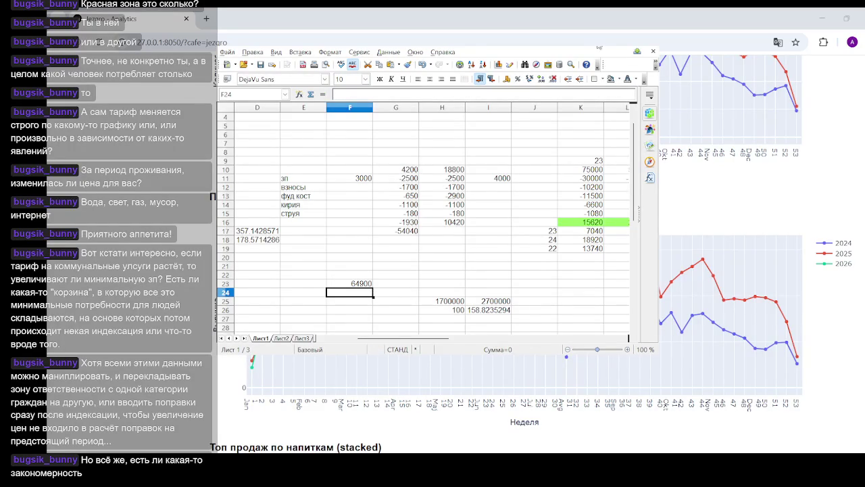
{"action": "left_click", "coordinate": [606, 48]}
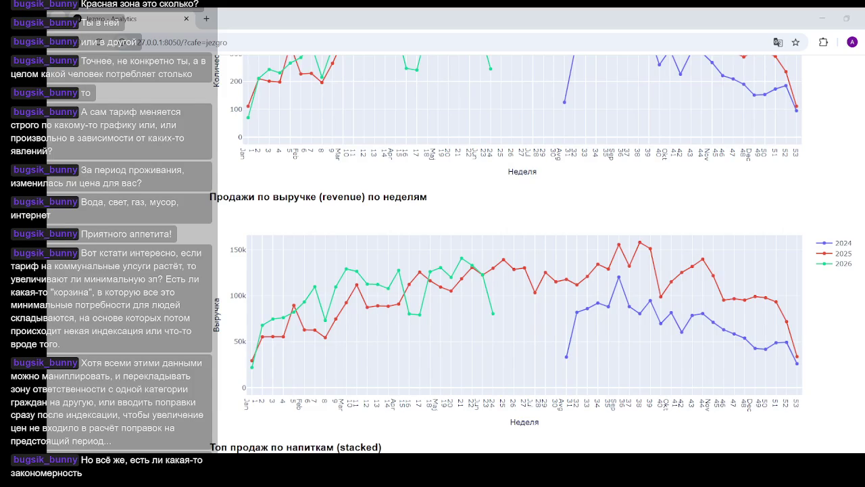
- Enter =650*118 in F24, giving 76700
{"action": "key", "text": "alt+Tab"}
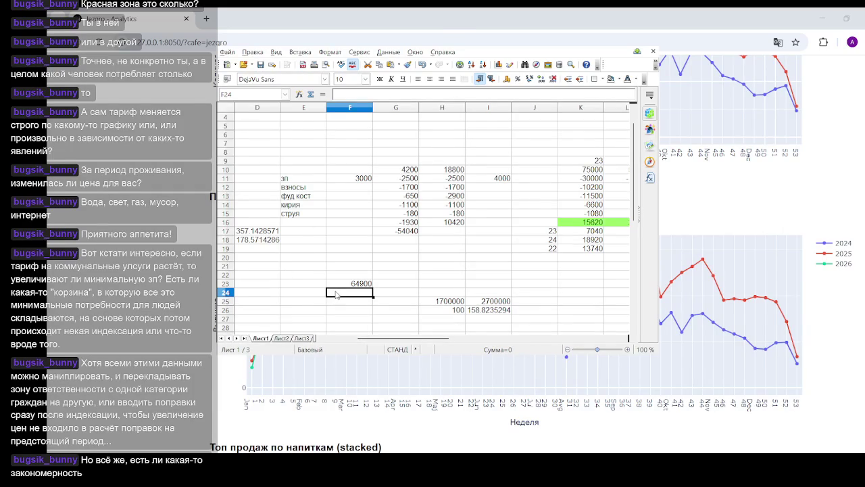
{"action": "type", "text": "=650"}
{"action": "type", "text": "*118"}
{"action": "key", "text": "Return"}
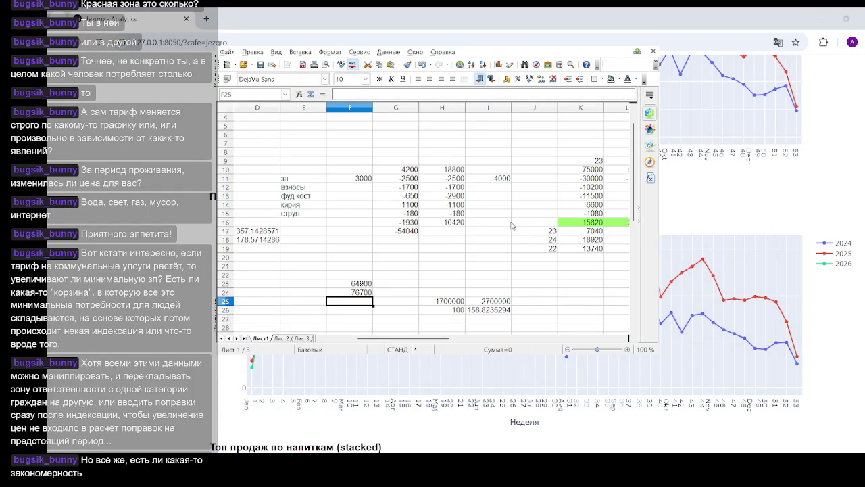
- Select E21:G27 to check the 141600 total, then set Calc aside again
{"action": "left_click", "coordinate": [425, 281]}
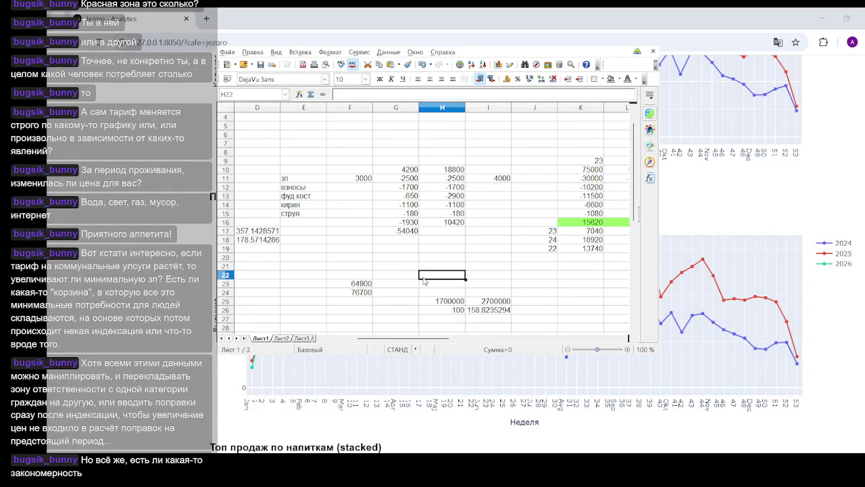
{"action": "left_click_drag", "start_coordinate": [304, 266], "coordinate": [395, 318]}
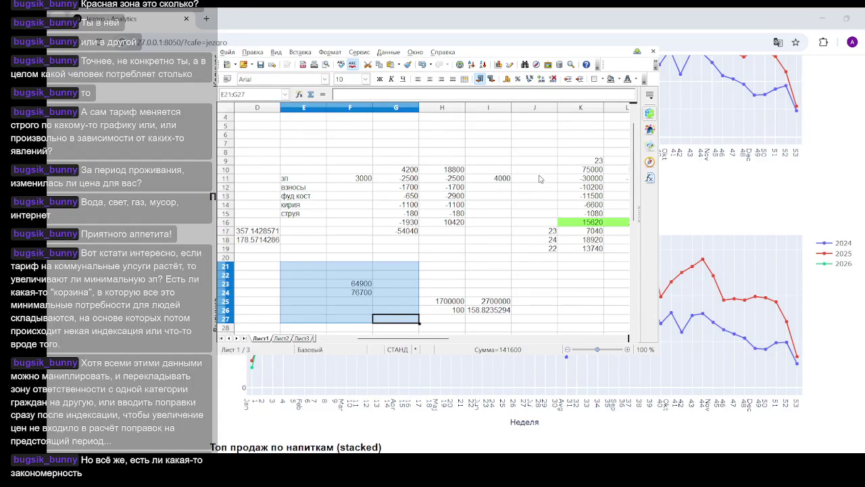
{"action": "left_click", "coordinate": [614, 42]}
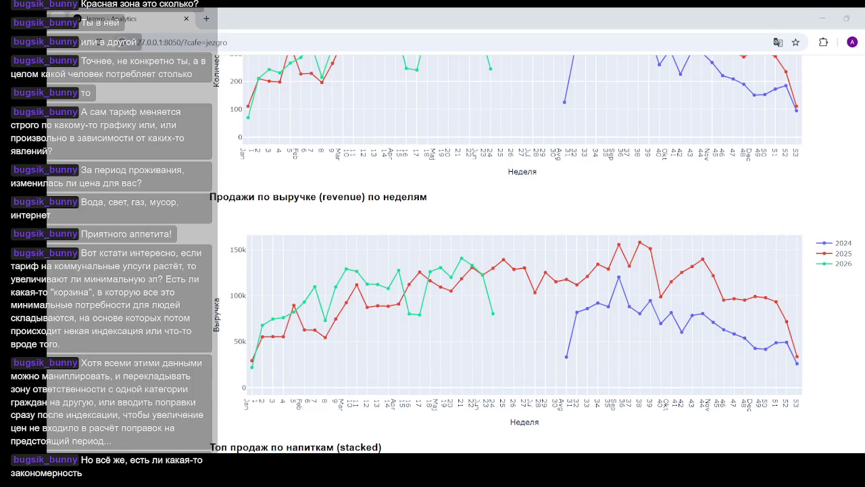
{"action": "left_click", "coordinate": [361, 292]}
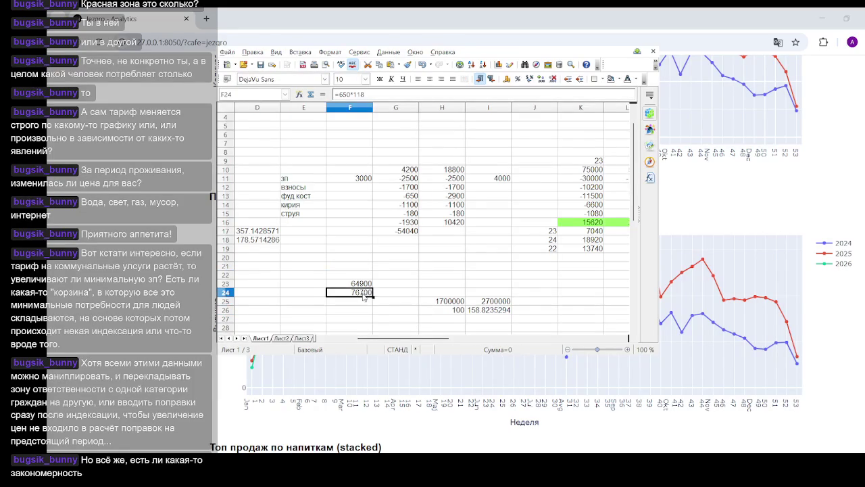
{"action": "left_click", "coordinate": [384, 304]}
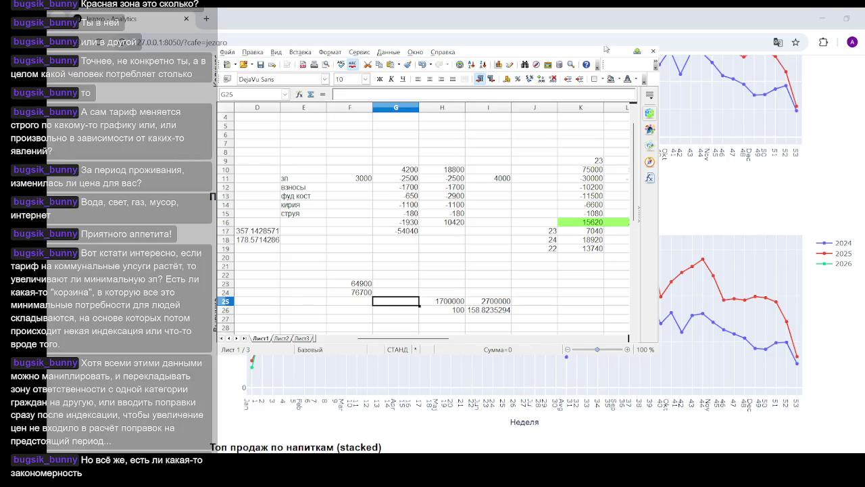
{"action": "key", "text": "alt+Tab"}
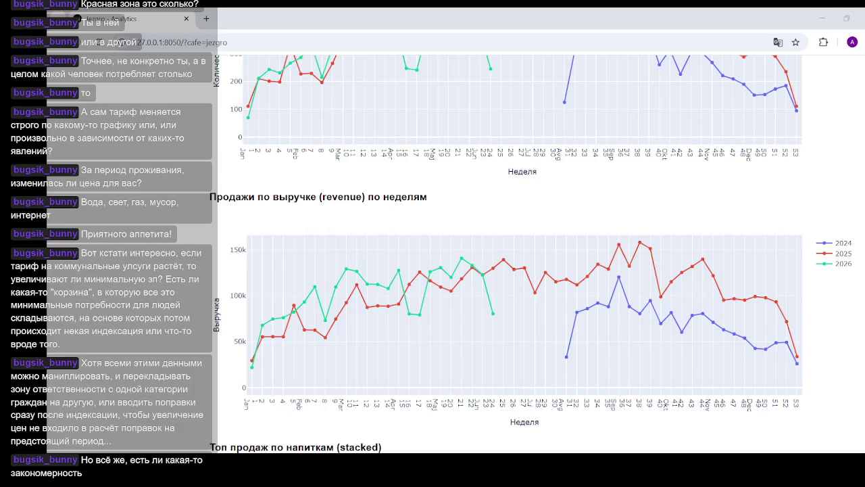
- Search Google for 'инфляция сербия график' in a new tab
{"action": "left_click", "coordinate": [206, 18]}
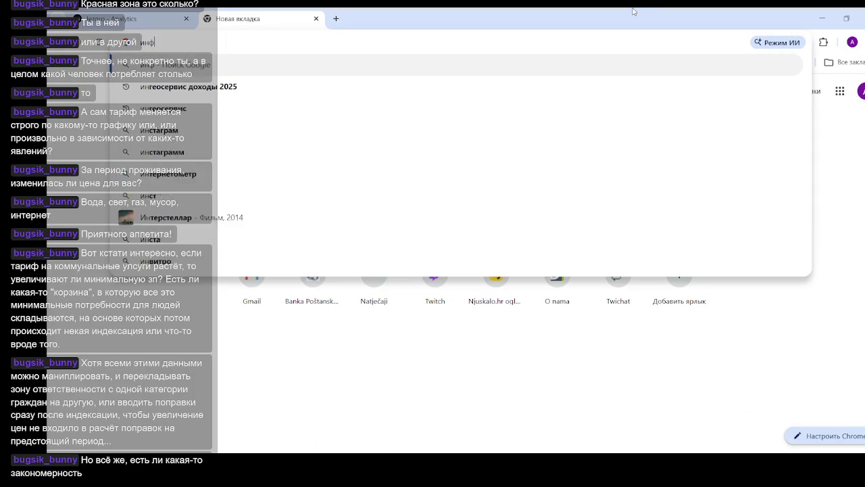
{"action": "type", "text": "инфляция"}
{"action": "key", "text": "BackSpace"}
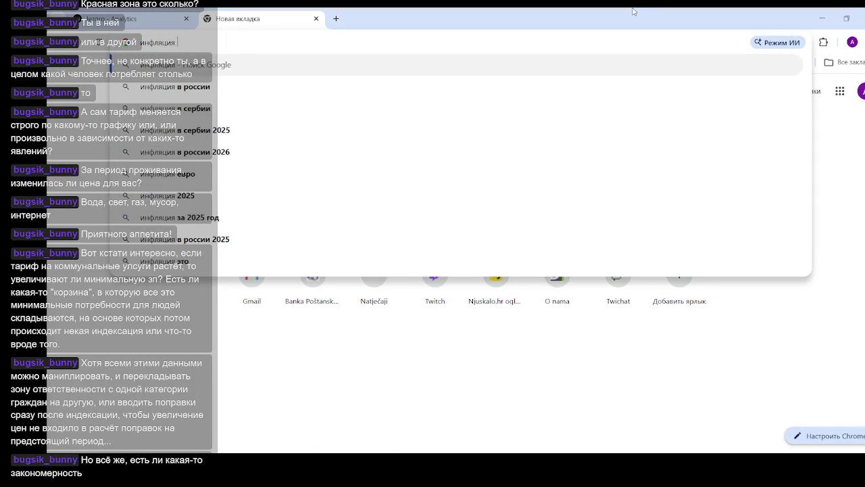
{"action": "type", "text": "сербия"}
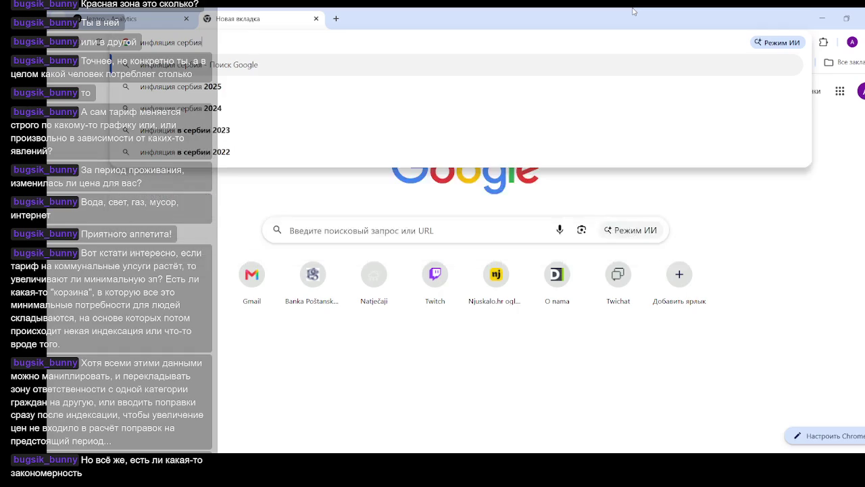
{"action": "key", "text": "Return"}
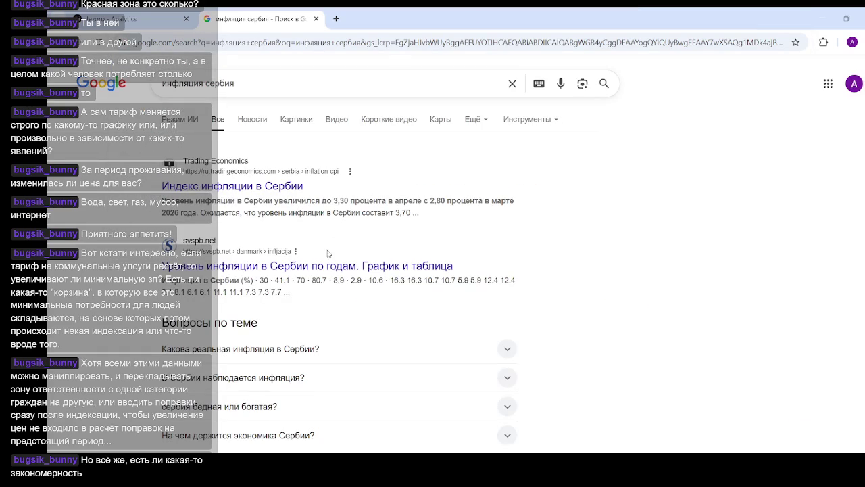
{"action": "left_click", "coordinate": [277, 87]}
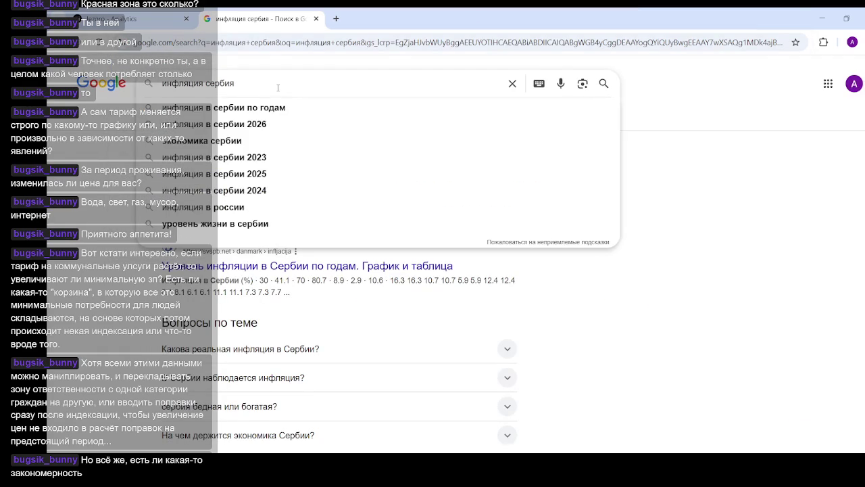
{"action": "type", "text": " график"}
{"action": "key", "text": "Return"}
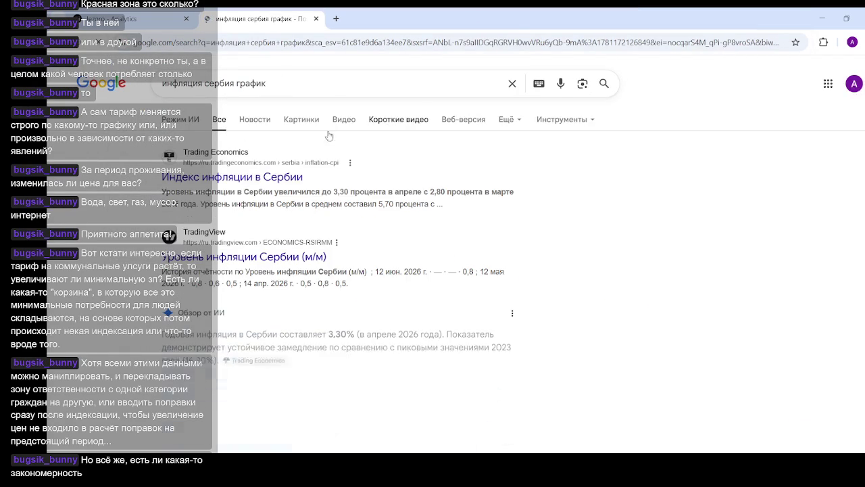
- Open the Trading Economics Serbia inflation page and extend its chart to ten years
{"action": "middle_click", "coordinate": [270, 177]}
{"action": "left_click", "coordinate": [387, 18]}
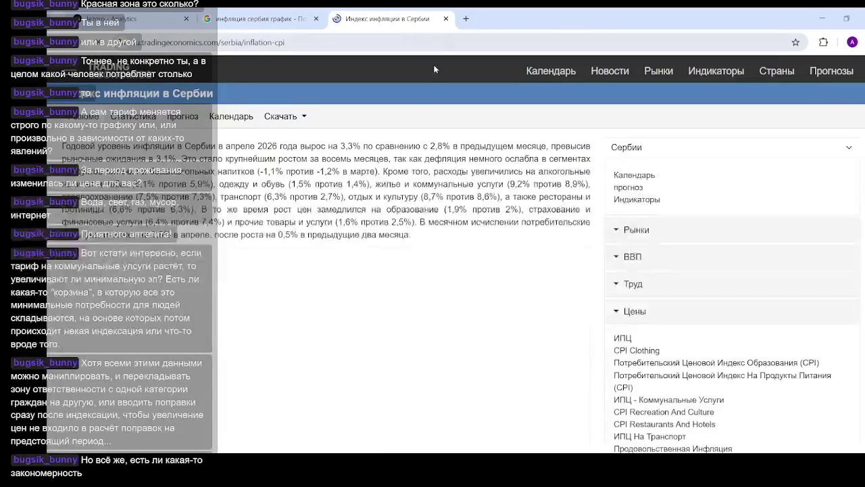
{"action": "scroll", "coordinate": [444, 230], "scroll_direction": "down", "scroll_amount": 5}
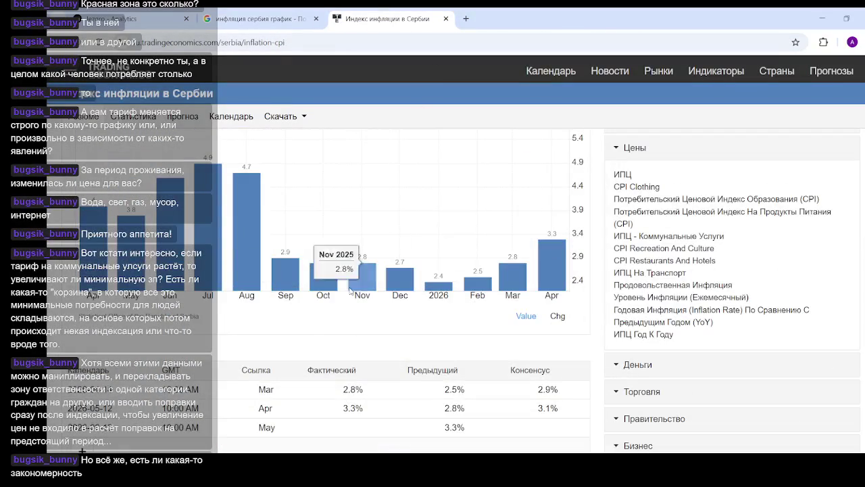
{"action": "scroll", "coordinate": [350, 289], "scroll_direction": "down", "scroll_amount": 2}
{"action": "scroll", "coordinate": [350, 287], "scroll_direction": "down", "scroll_amount": 3}
{"action": "scroll", "coordinate": [350, 285], "scroll_direction": "down", "scroll_amount": 3}
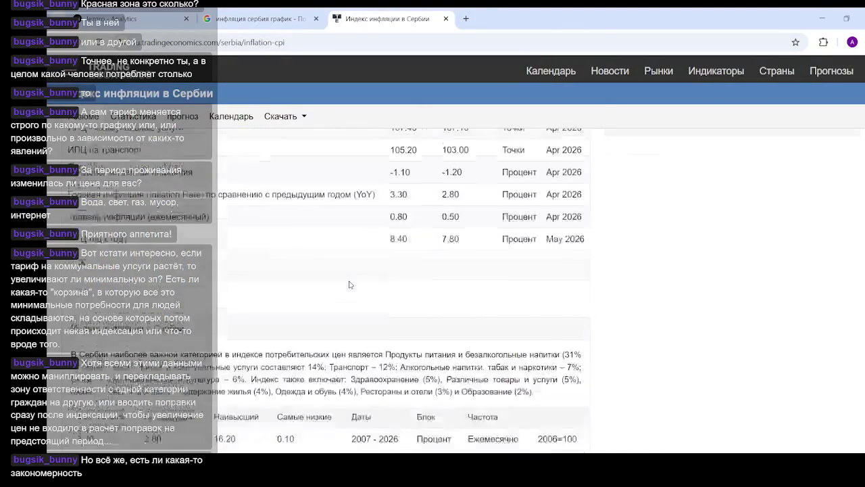
{"action": "scroll", "coordinate": [349, 285], "scroll_direction": "up", "scroll_amount": 5}
{"action": "scroll", "coordinate": [350, 284], "scroll_direction": "up", "scroll_amount": 1}
{"action": "scroll", "coordinate": [349, 285], "scroll_direction": "up", "scroll_amount": 2}
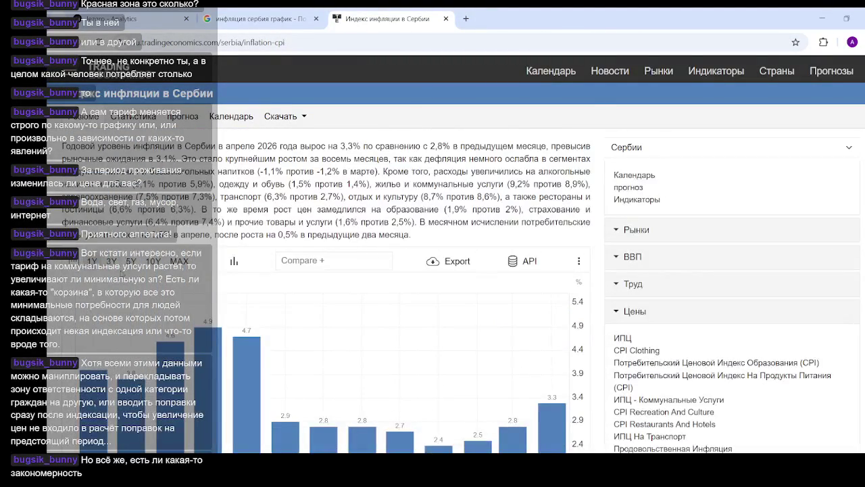
{"action": "left_click", "coordinate": [136, 265]}
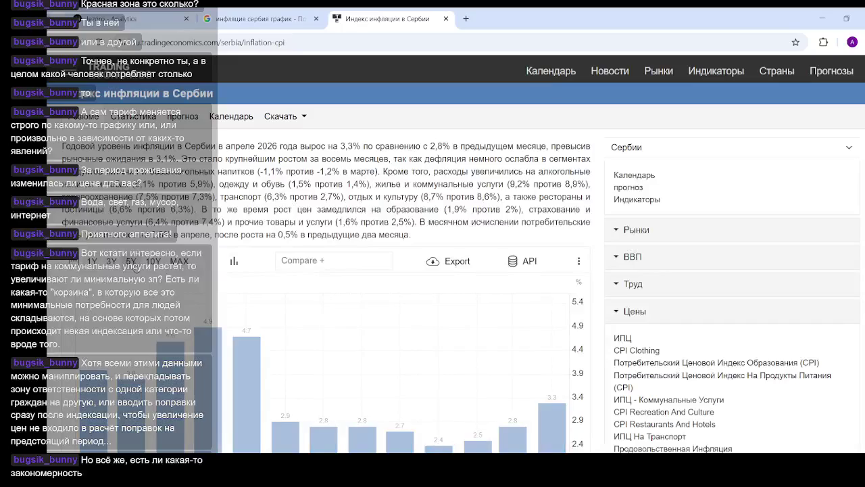
{"action": "scroll", "coordinate": [450, 189], "scroll_direction": "down", "scroll_amount": 2}
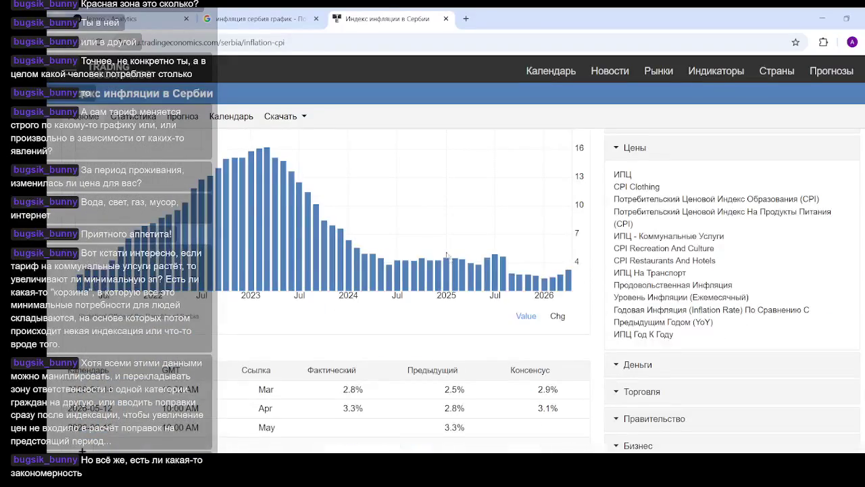
{"action": "scroll", "coordinate": [406, 251], "scroll_direction": "up", "scroll_amount": 2}
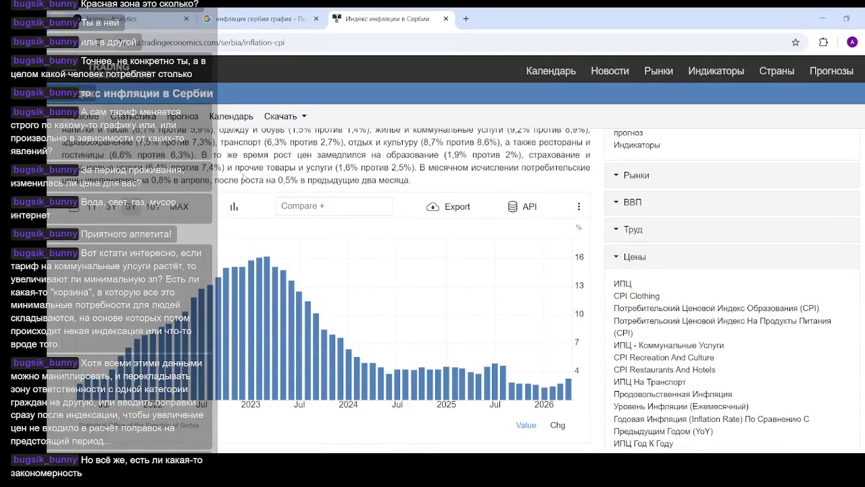
{"action": "left_click", "coordinate": [154, 207]}
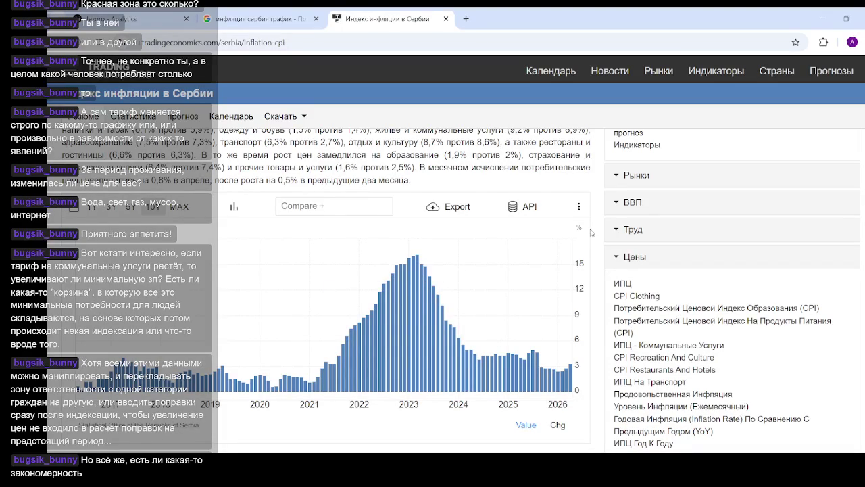
- Change the Google search to 'инфляция россия график'
{"action": "left_click", "coordinate": [251, 20]}
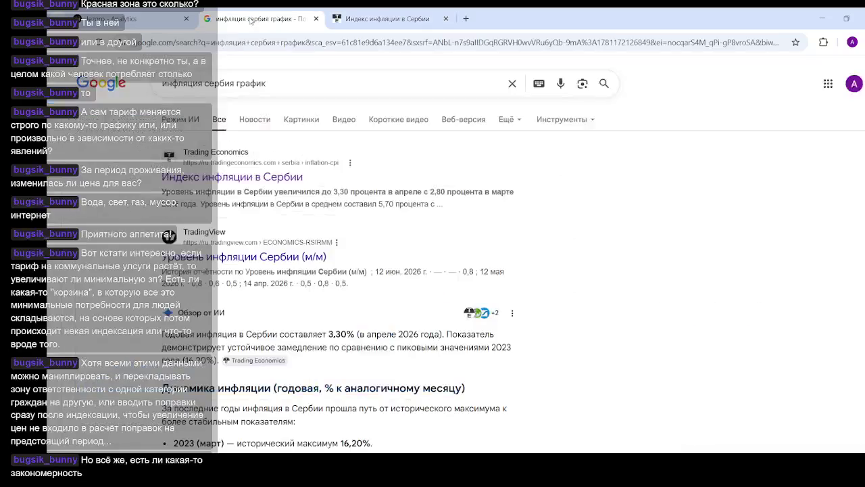
{"action": "left_click_drag", "start_coordinate": [234, 83], "coordinate": [204, 83]}
{"action": "type", "text": "росси"}
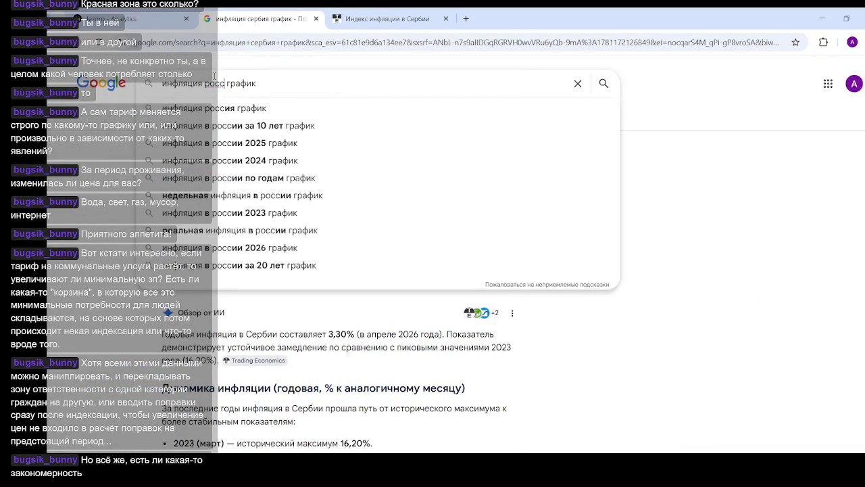
{"action": "type", "text": "я"}
{"action": "key", "text": "Return"}
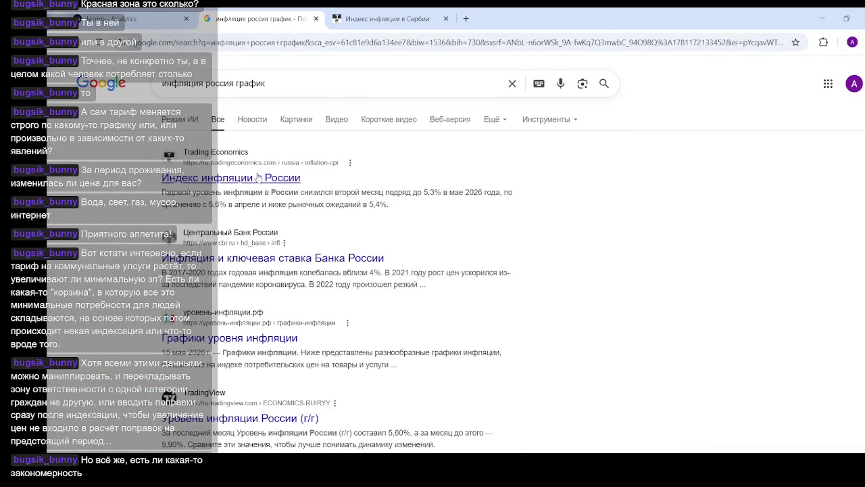
- Open Russia's Trading Economics inflation page in a new tab and compare it with Serbia's
{"action": "middle_click", "coordinate": [270, 178]}
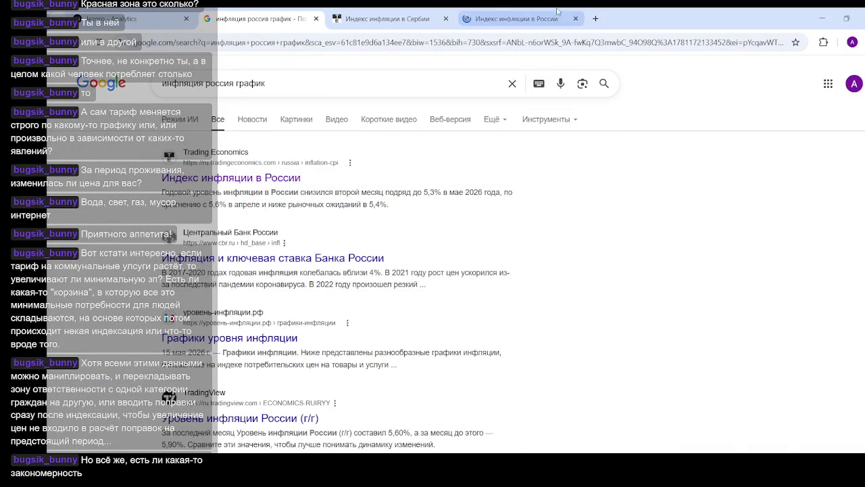
{"action": "key", "text": "ctrl+4"}
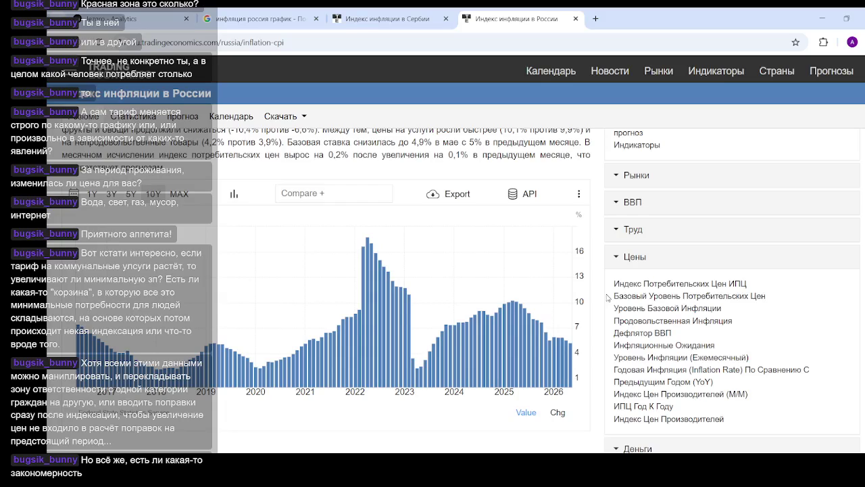
{"action": "left_click", "coordinate": [394, 19]}
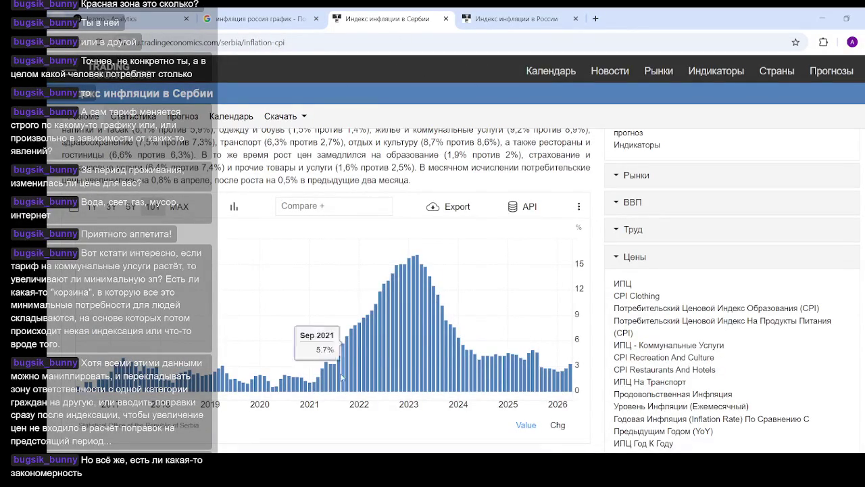
{"action": "left_click", "coordinate": [478, 21]}
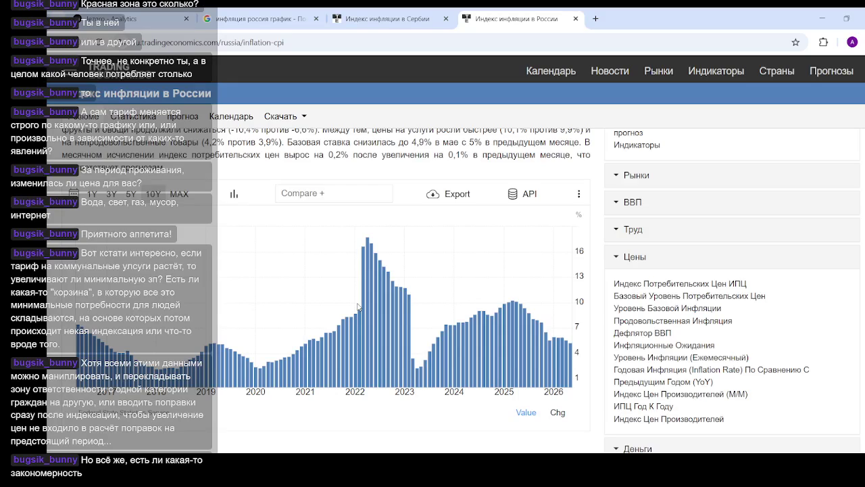
- After glancing at Serbia's tab, search Google for 'инфляция хорватия график'
{"action": "left_click", "coordinate": [382, 18]}
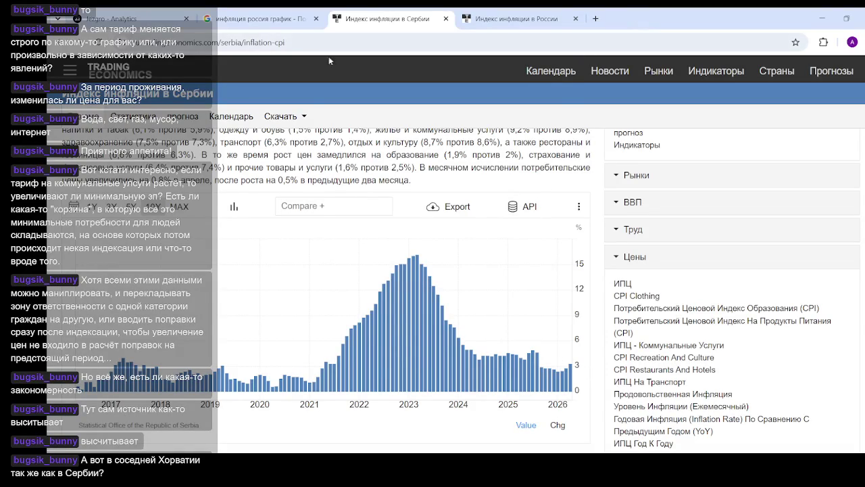
{"action": "left_click", "coordinate": [260, 19]}
{"action": "left_click_drag", "start_coordinate": [236, 84], "coordinate": [204, 84]}
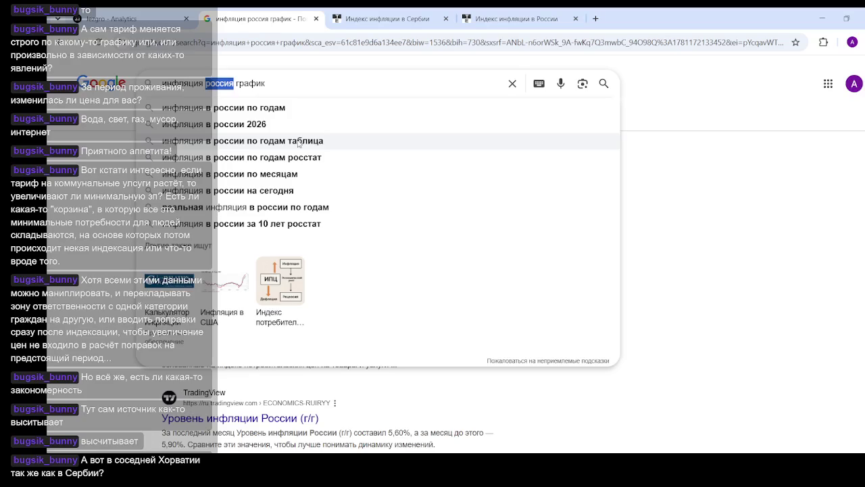
{"action": "type", "text": "хорватия"}
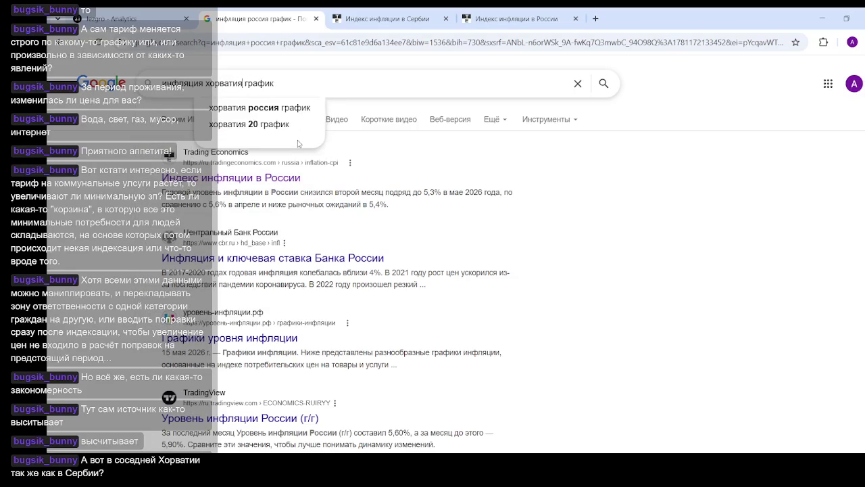
{"action": "key", "text": "Return"}
- Open Croatia's inflation page at 10Y and place its tab between Serbia and Russia
{"action": "middle_click", "coordinate": [265, 181]}
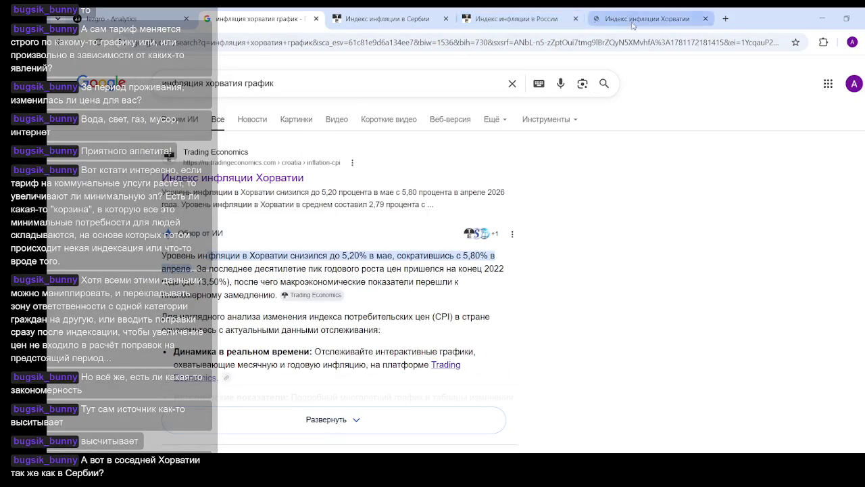
{"action": "left_click", "coordinate": [633, 24]}
{"action": "left_click", "coordinate": [150, 242]}
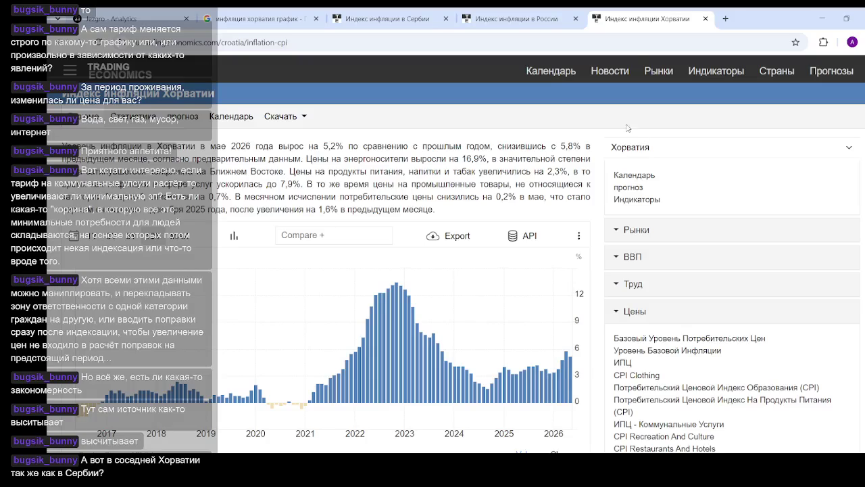
{"action": "left_click_drag", "start_coordinate": [642, 19], "coordinate": [517, 18]}
- Flip between the Serbia and Croatia inflation charts to compare them
{"action": "left_click", "coordinate": [378, 21]}
{"action": "left_click", "coordinate": [509, 20]}
{"action": "key", "text": "ctrl+shift+Tab"}
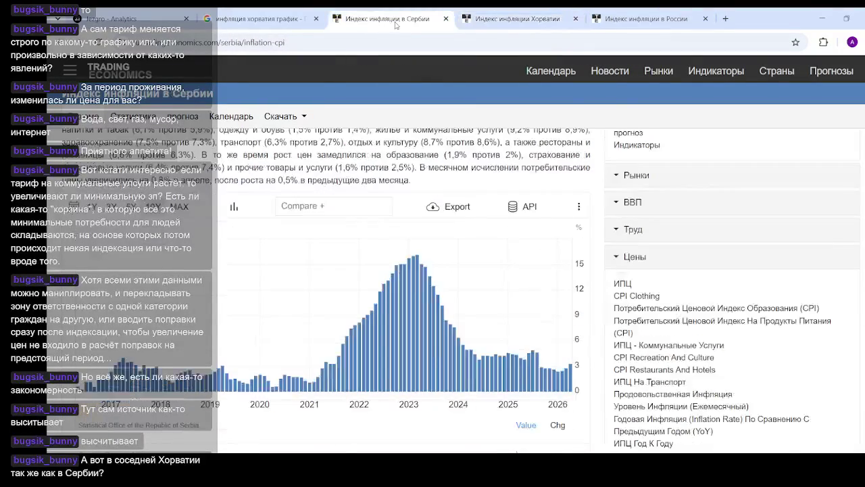
{"action": "left_click", "coordinate": [509, 24]}
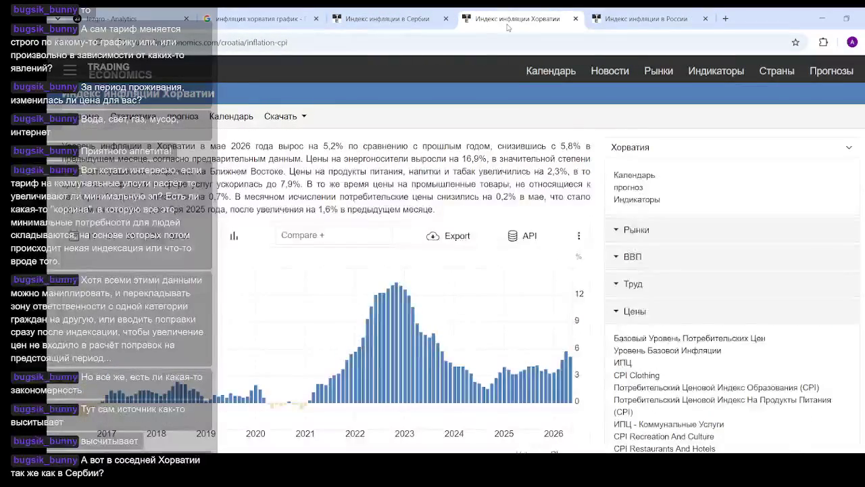
{"action": "left_click", "coordinate": [392, 22]}
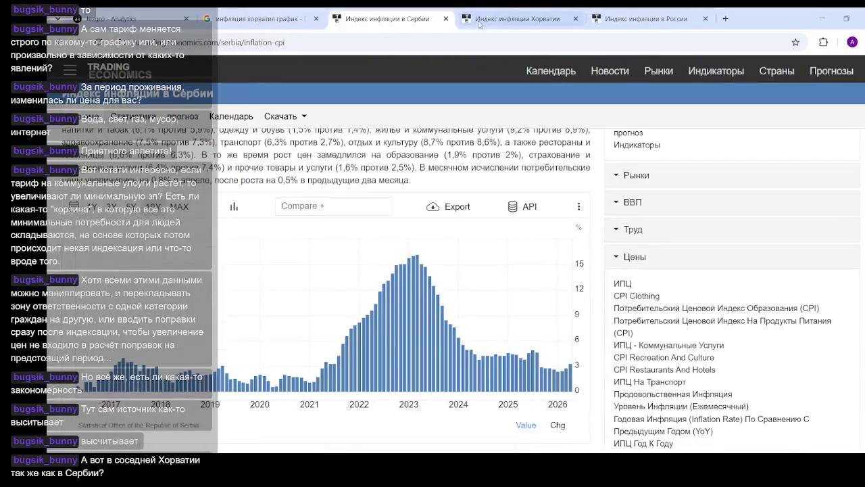
{"action": "left_click", "coordinate": [502, 22]}
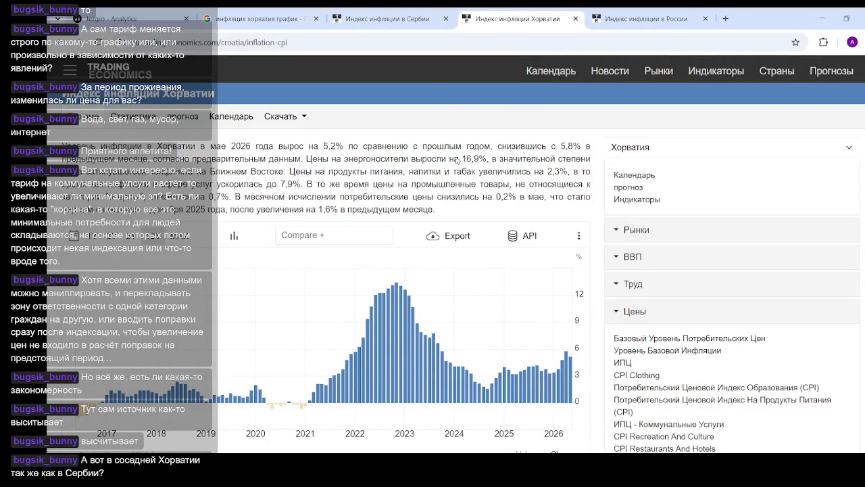
{"action": "left_click", "coordinate": [412, 21]}
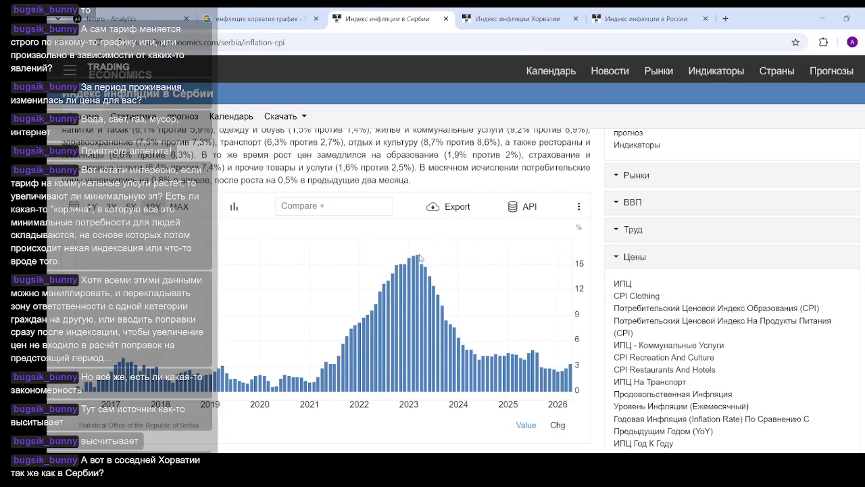
{"action": "left_click", "coordinate": [530, 18]}
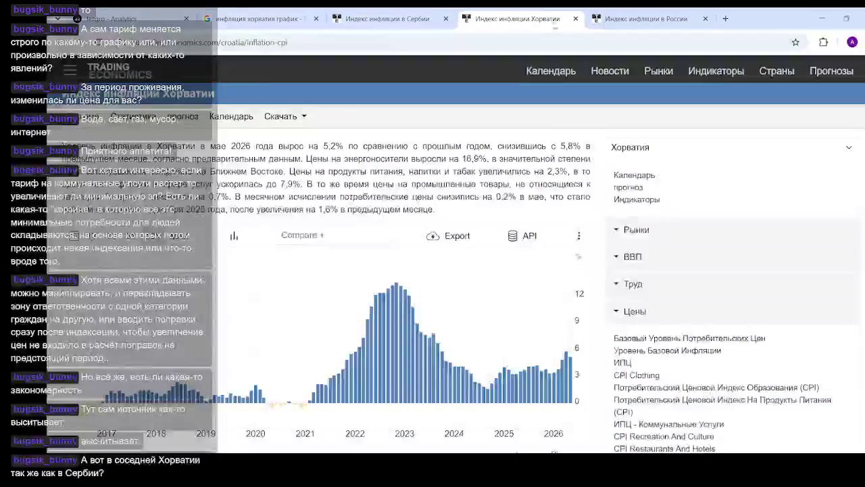
- Try Russia's MAX range, dismiss the subscribers-only notice, and return to Serbia's page
{"action": "left_click", "coordinate": [635, 20]}
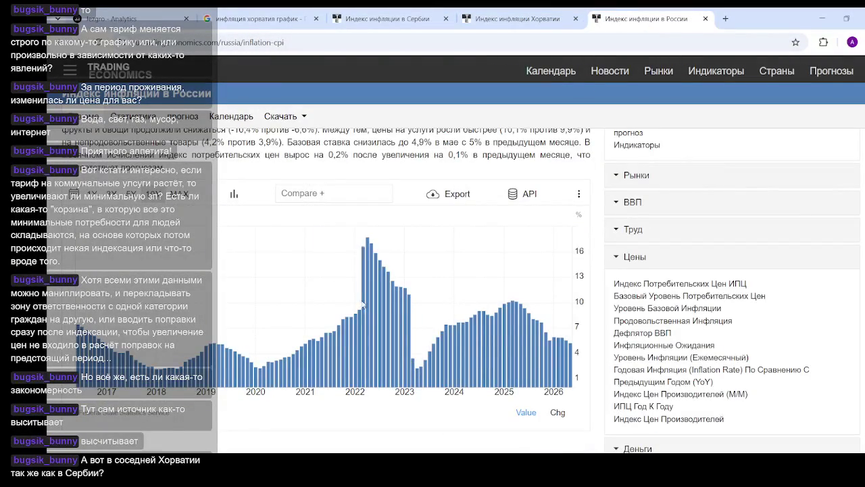
{"action": "left_click", "coordinate": [174, 195]}
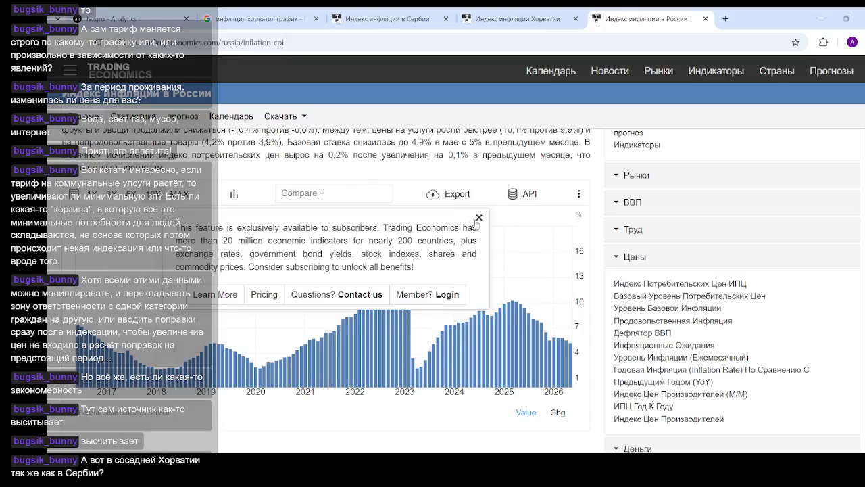
{"action": "left_click", "coordinate": [480, 217]}
{"action": "left_click", "coordinate": [174, 195]}
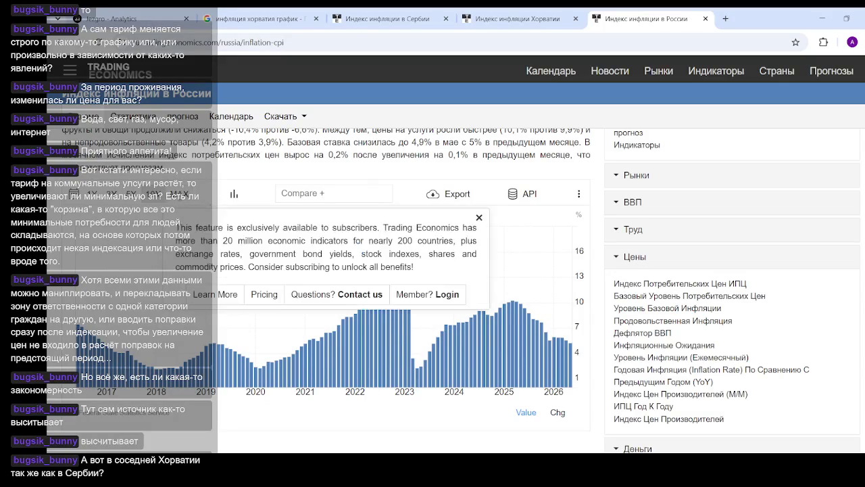
{"action": "left_click", "coordinate": [479, 217]}
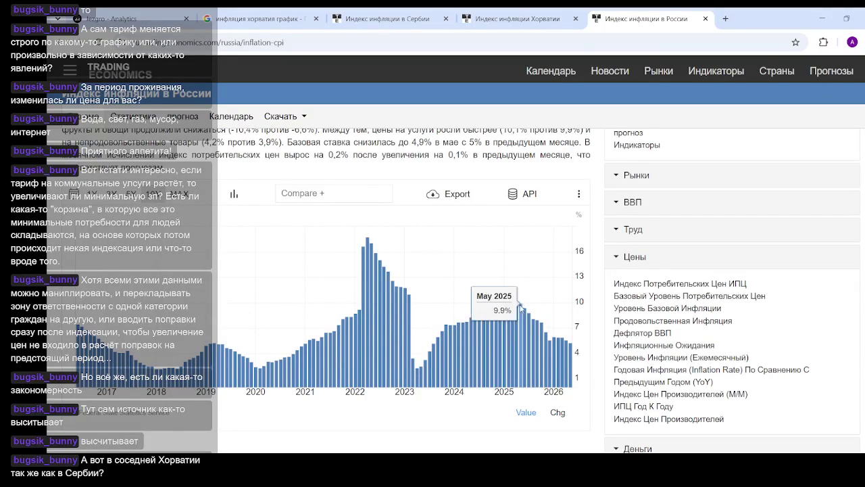
{"action": "left_click", "coordinate": [567, 13]}
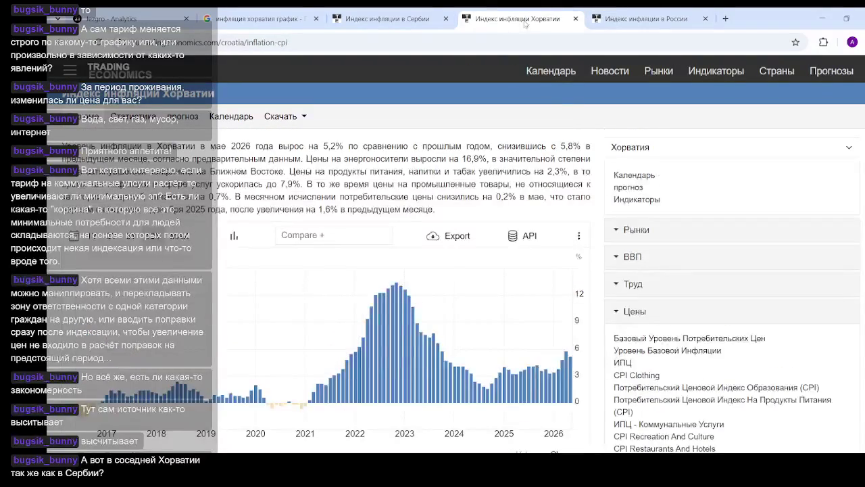
{"action": "left_click", "coordinate": [378, 20]}
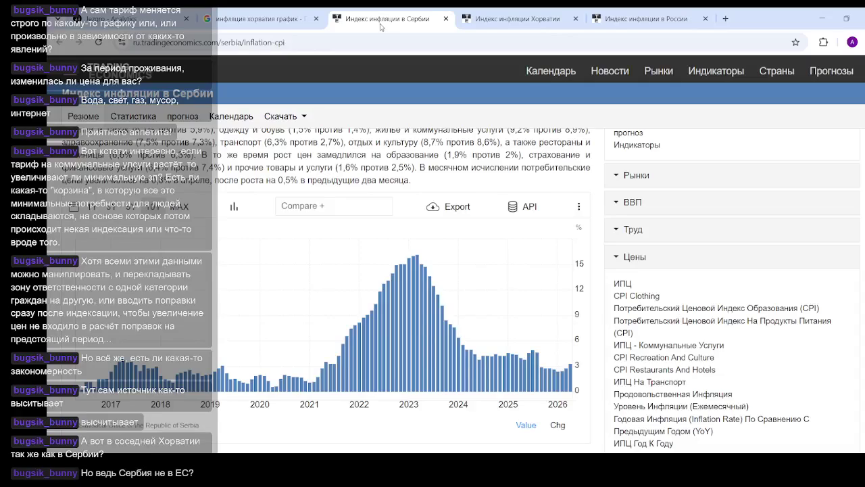
{"action": "scroll", "coordinate": [526, 248], "scroll_direction": "up", "scroll_amount": 1}
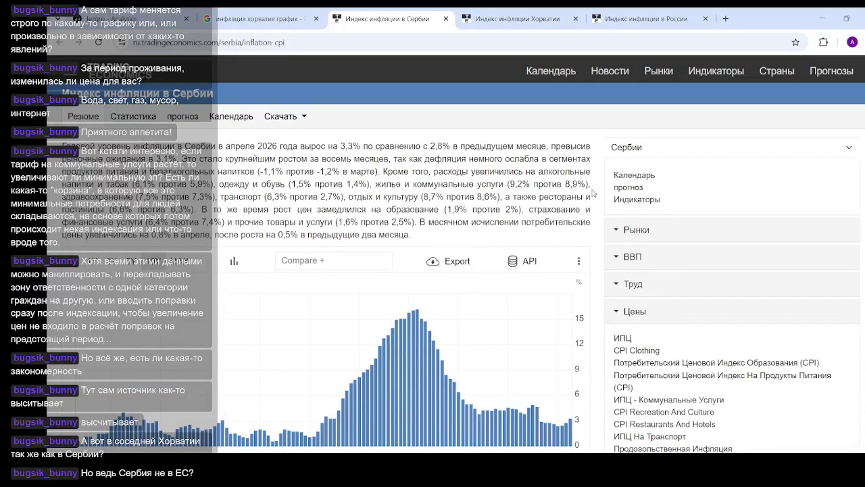
- Open Serbia's annual GDP growth chart and try longer chart ranges
{"action": "left_click", "coordinate": [646, 261]}
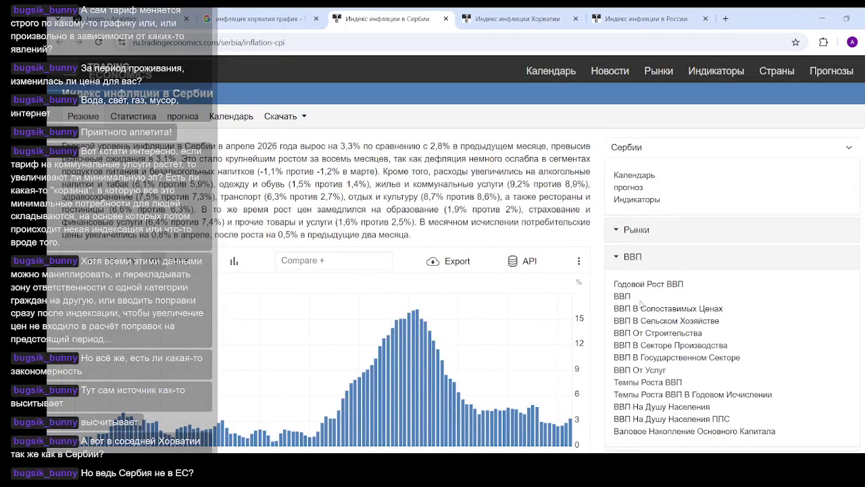
{"action": "left_click", "coordinate": [649, 285]}
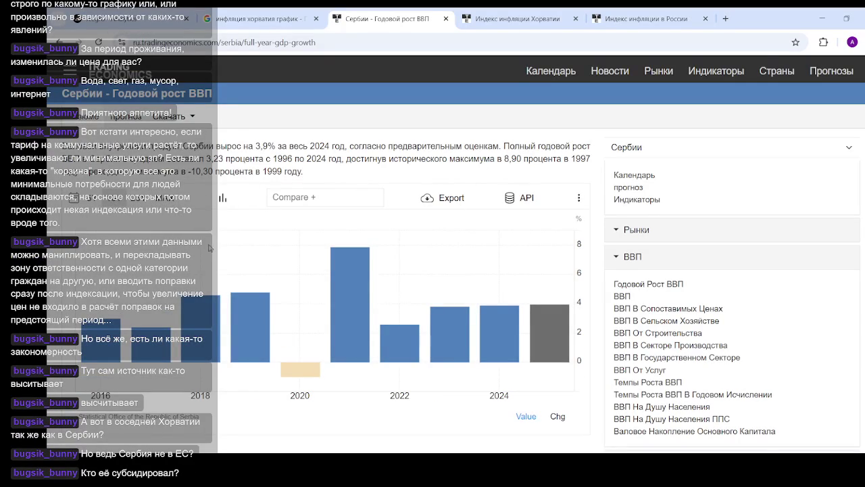
{"action": "left_click", "coordinate": [140, 200]}
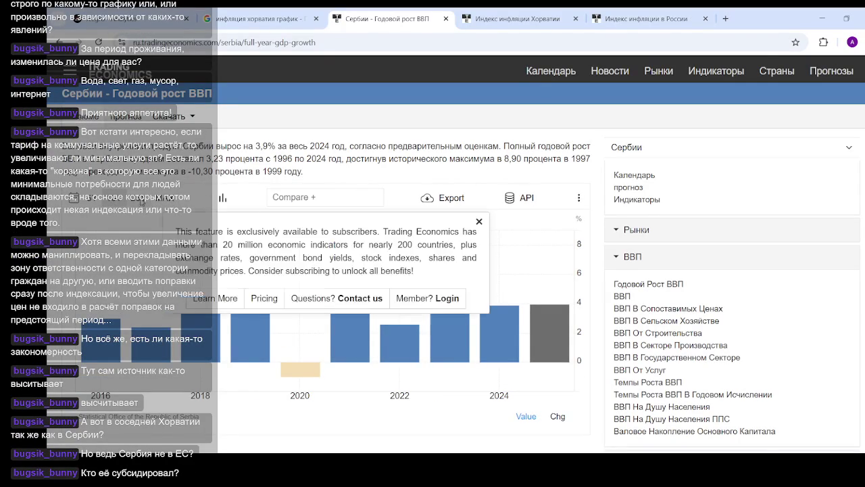
{"action": "left_click", "coordinate": [100, 203]}
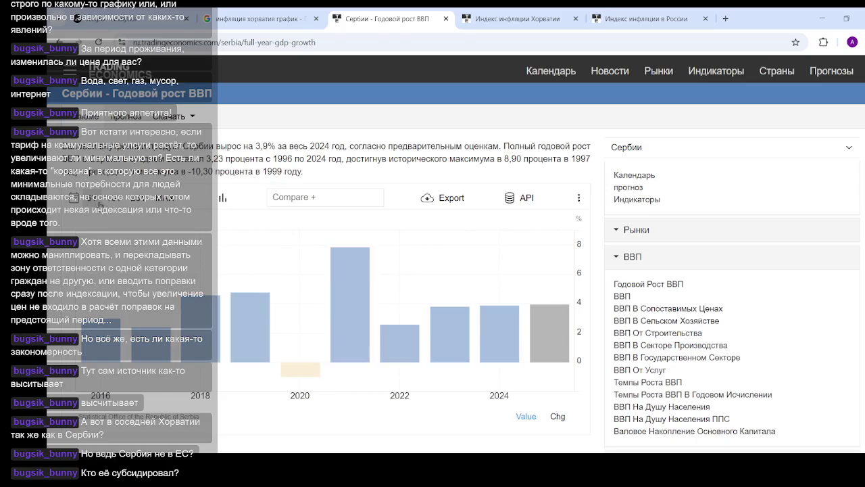
{"action": "left_click", "coordinate": [118, 202]}
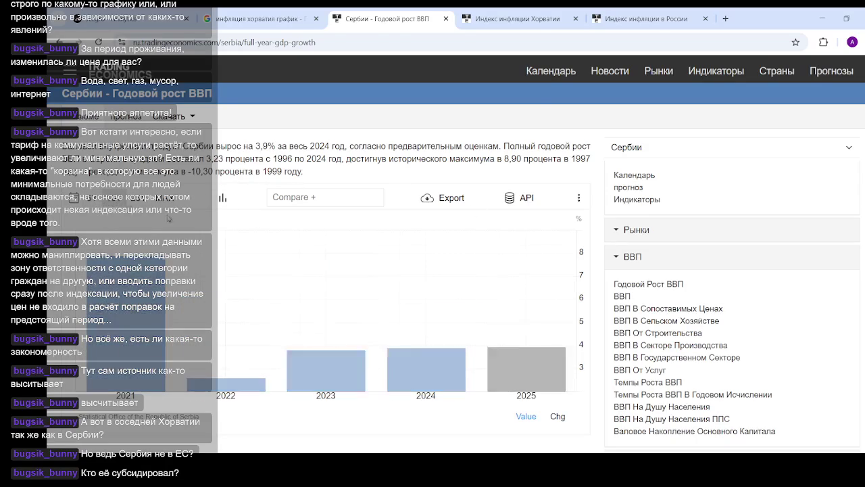
- Open Croatia's annual GDP growth page from the ВВП sidebar section
{"action": "left_click", "coordinate": [638, 20]}
{"action": "left_click", "coordinate": [538, 18]}
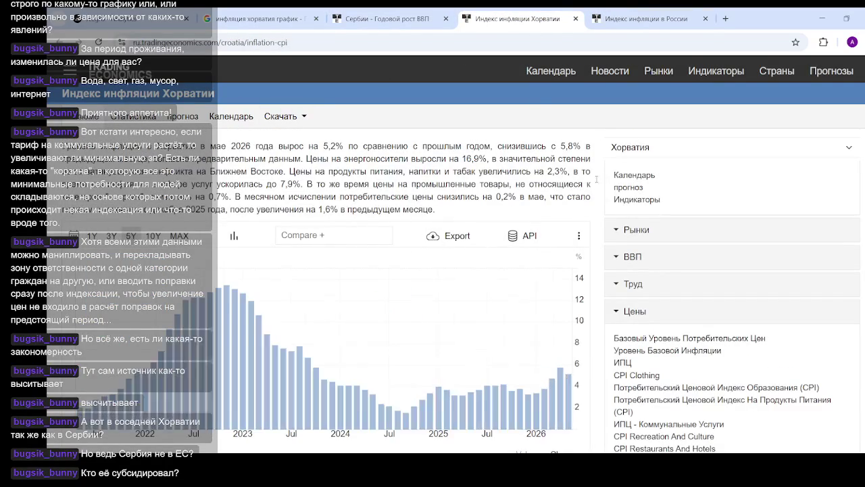
{"action": "left_click", "coordinate": [634, 259]}
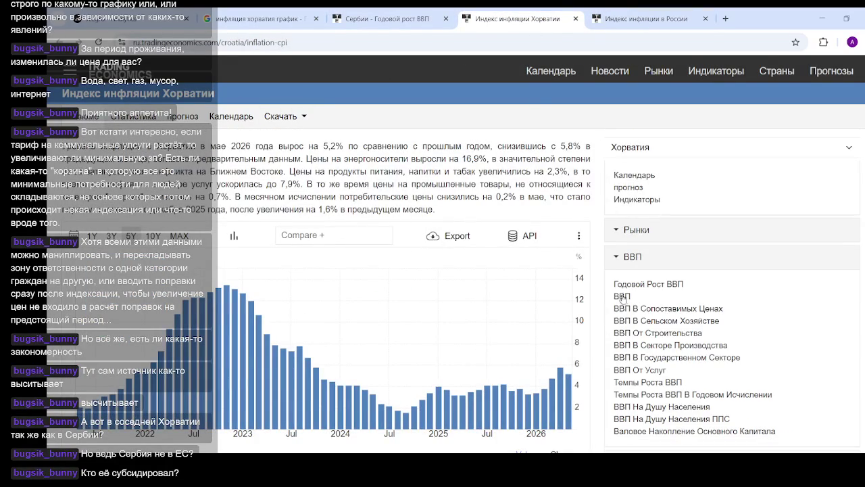
{"action": "left_click", "coordinate": [631, 286]}
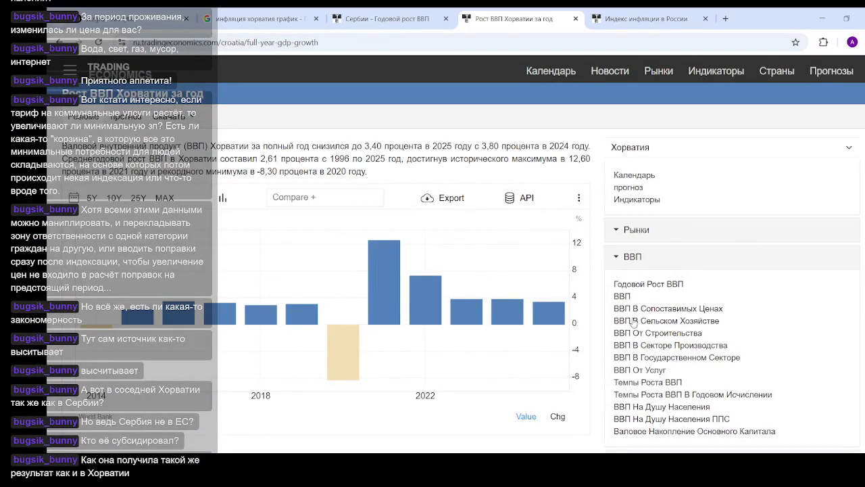
- Open total GDP pages for Croatia (10-year view) and Serbia
{"action": "left_click", "coordinate": [623, 298]}
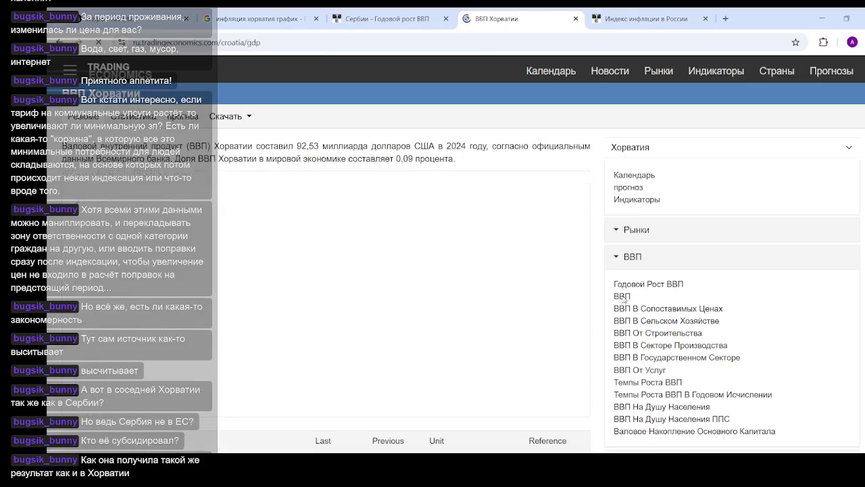
{"action": "left_click", "coordinate": [114, 185]}
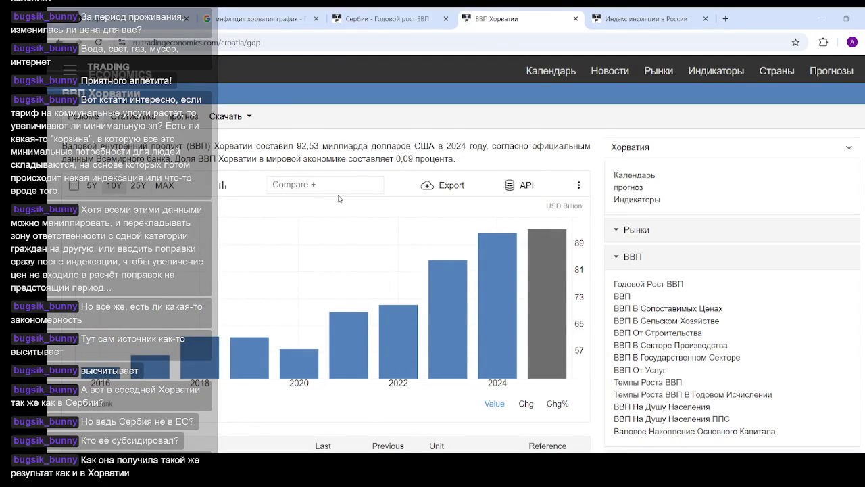
{"action": "left_click", "coordinate": [377, 22]}
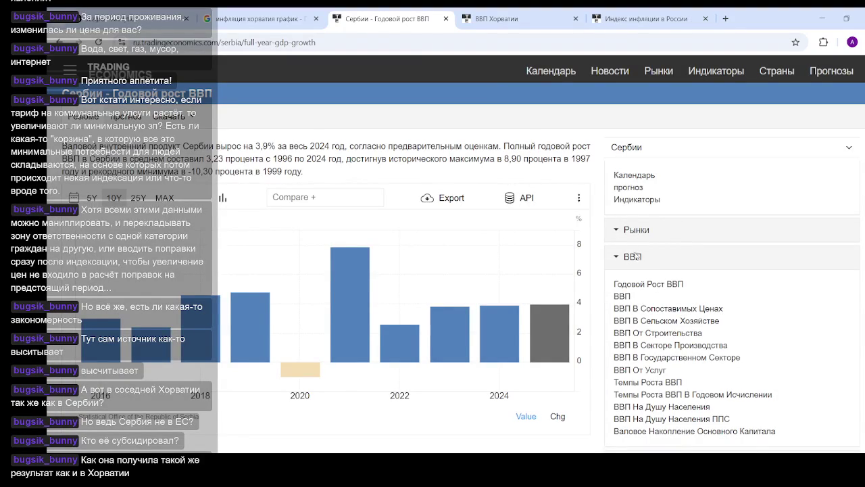
{"action": "left_click", "coordinate": [622, 297]}
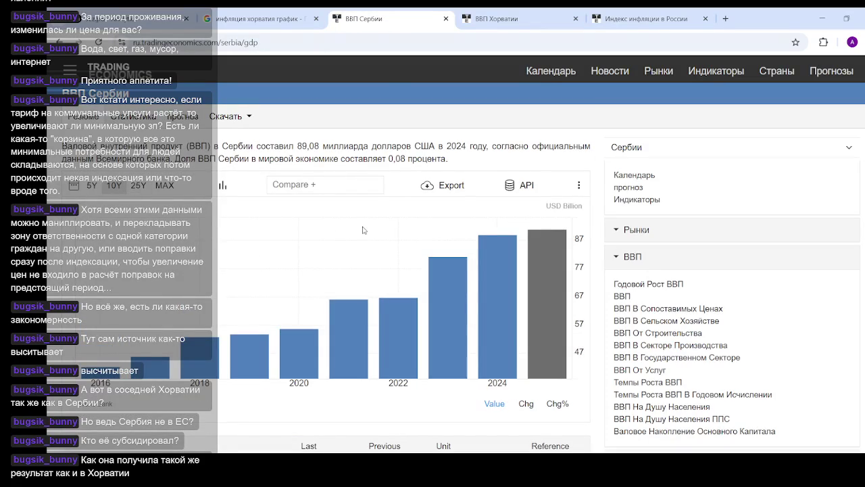
- Compare Serbia's 89.08 and Croatia's 92.53 billion USD GDP, then try Serbia's 25-year view
{"action": "left_click", "coordinate": [492, 19]}
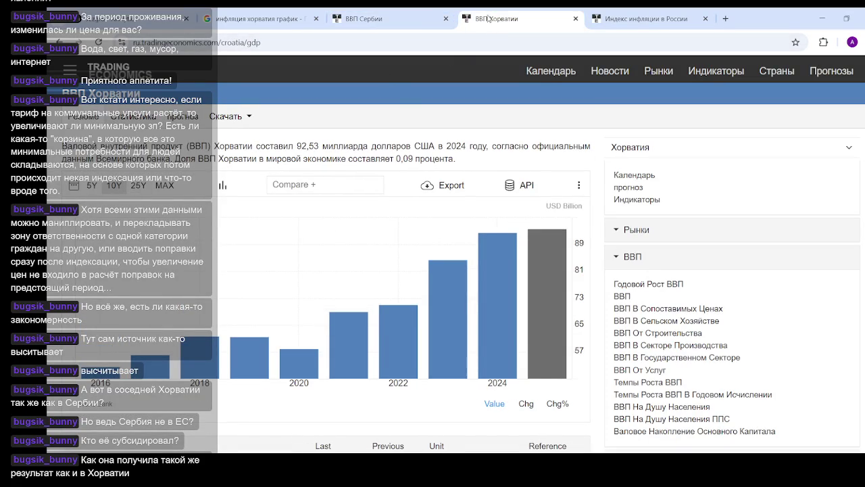
{"action": "left_click", "coordinate": [390, 19]}
{"action": "left_click", "coordinate": [505, 20]}
{"action": "left_click", "coordinate": [379, 24]}
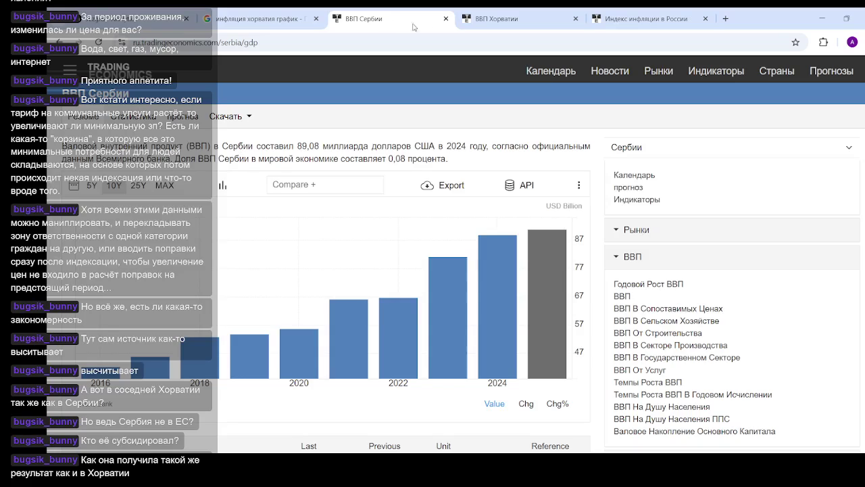
{"action": "left_click", "coordinate": [499, 21]}
{"action": "left_click", "coordinate": [383, 25]}
{"action": "left_click", "coordinate": [480, 24]}
{"action": "left_click", "coordinate": [398, 23]}
{"action": "left_click", "coordinate": [503, 21]}
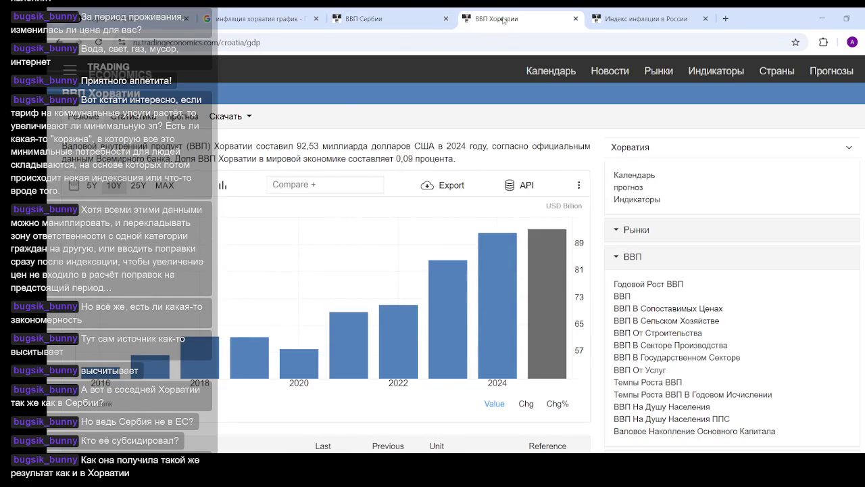
{"action": "left_click", "coordinate": [382, 21]}
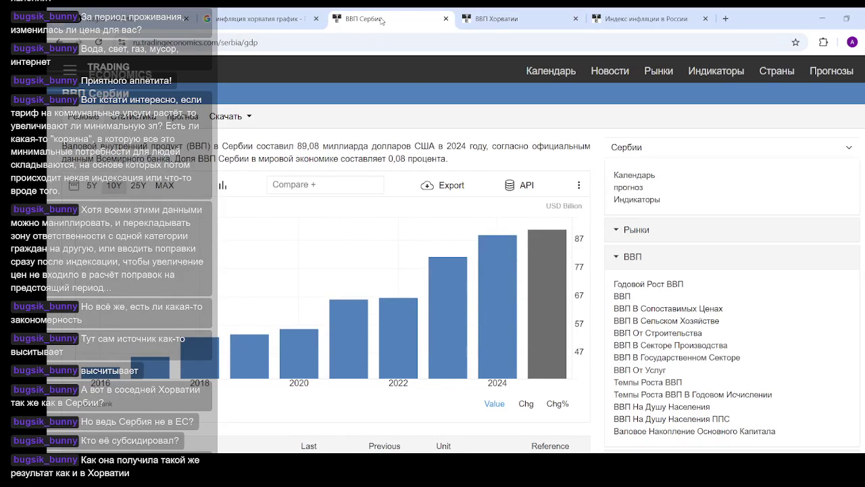
{"action": "left_click", "coordinate": [518, 24]}
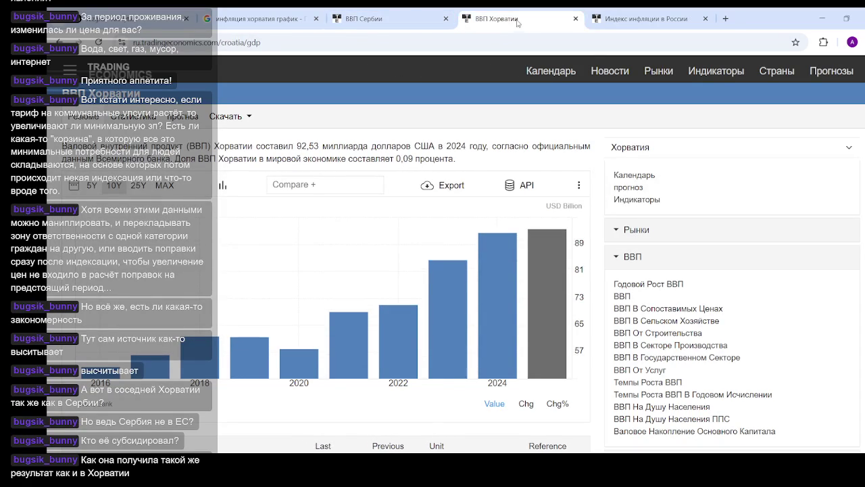
{"action": "left_click", "coordinate": [383, 25]}
{"action": "left_click", "coordinate": [500, 24]}
{"action": "left_click", "coordinate": [388, 24]}
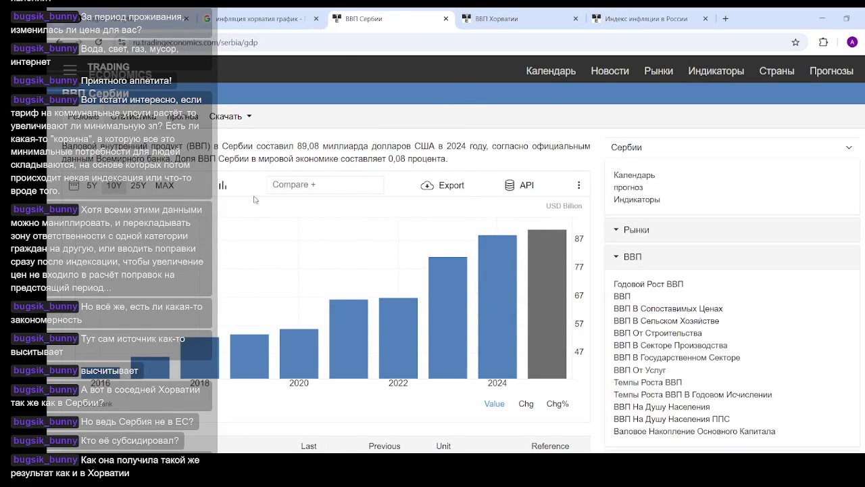
{"action": "left_click", "coordinate": [139, 186]}
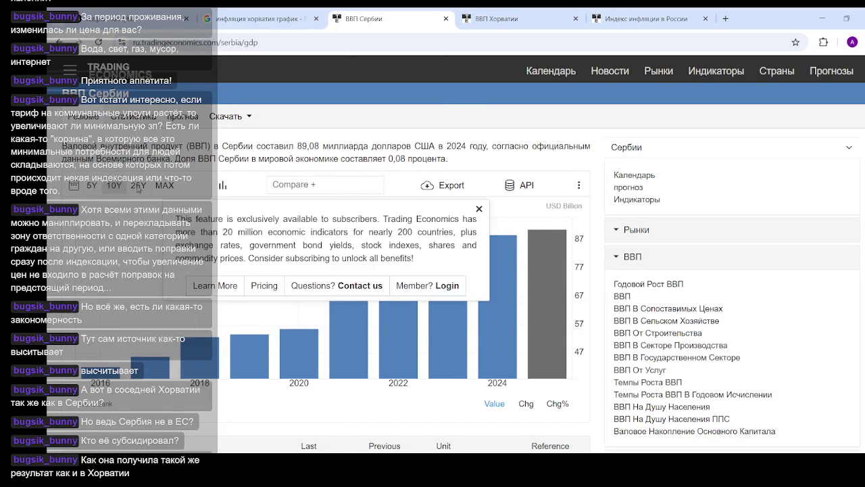
{"action": "left_click", "coordinate": [479, 209]}
- Change the Google query to 'ввп сербия график' and open the TradingView Serbia GDP result
{"action": "left_click", "coordinate": [262, 18]}
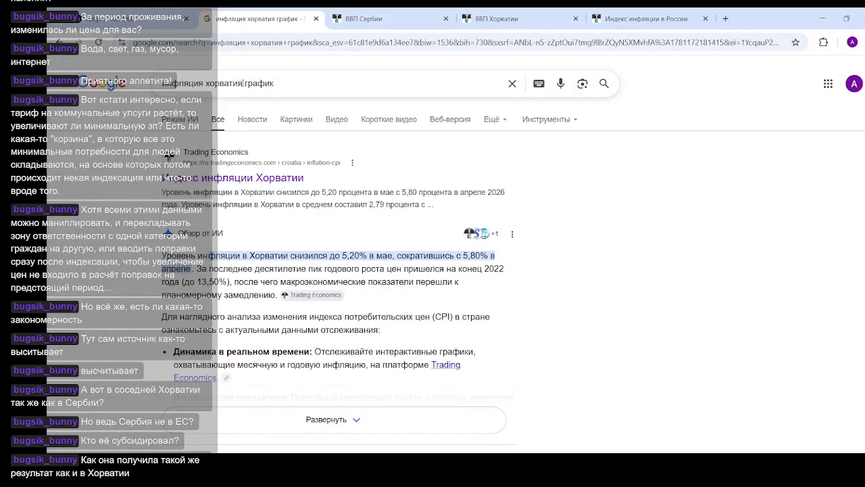
{"action": "left_click_drag", "start_coordinate": [244, 83], "coordinate": [205, 82]}
{"action": "type", "text": "сер"}
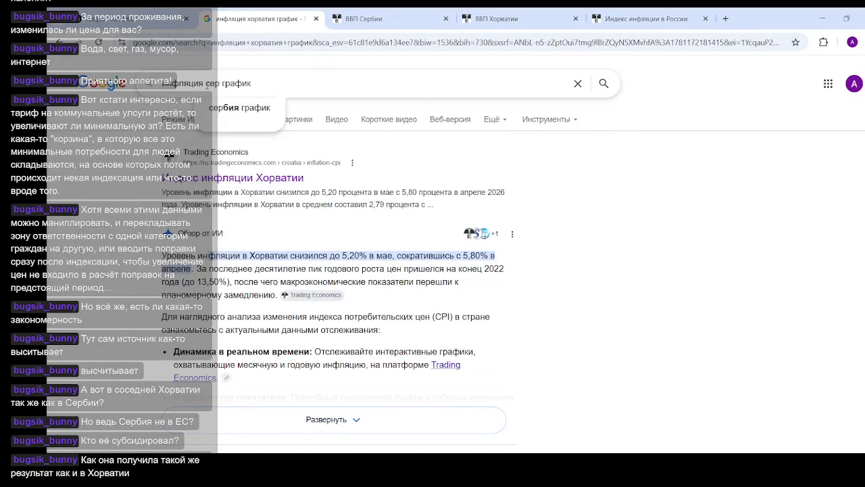
{"action": "type", "text": "бия"}
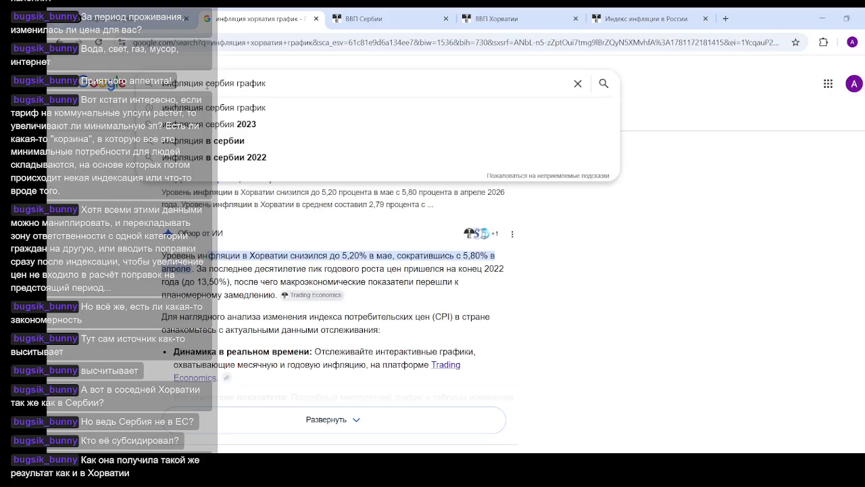
{"action": "left_click", "coordinate": [206, 84]}
{"action": "key", "text": "ctrl+BackSpace"}
{"action": "type", "text": "ввп"}
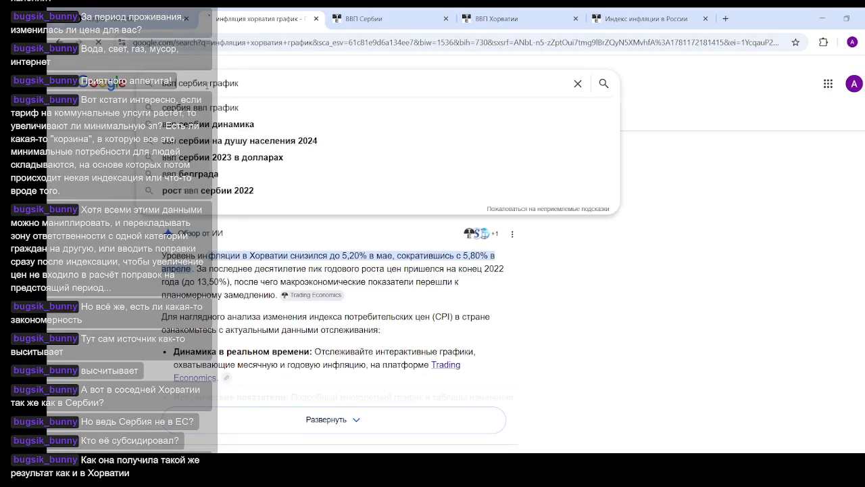
{"action": "key", "text": "Return"}
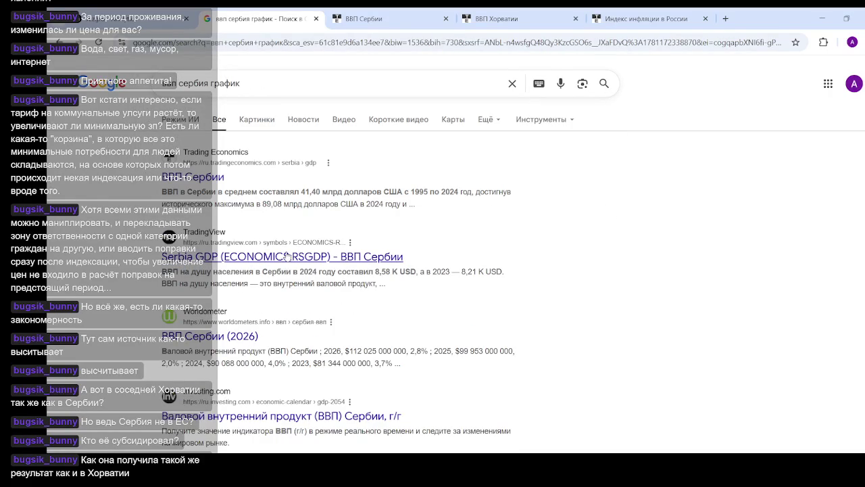
{"action": "middle_click", "coordinate": [318, 257]}
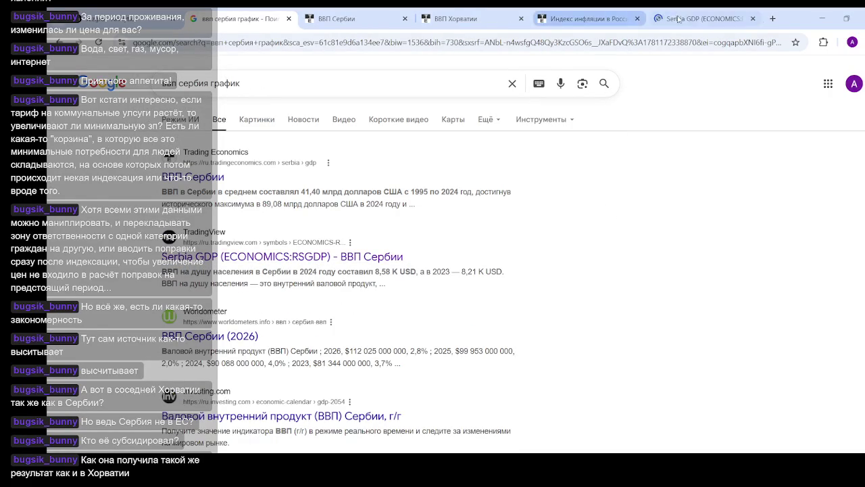
- View Serbia's all-time GDP chart on TradingView, showing 89.08 B USD
{"action": "left_click", "coordinate": [683, 19]}
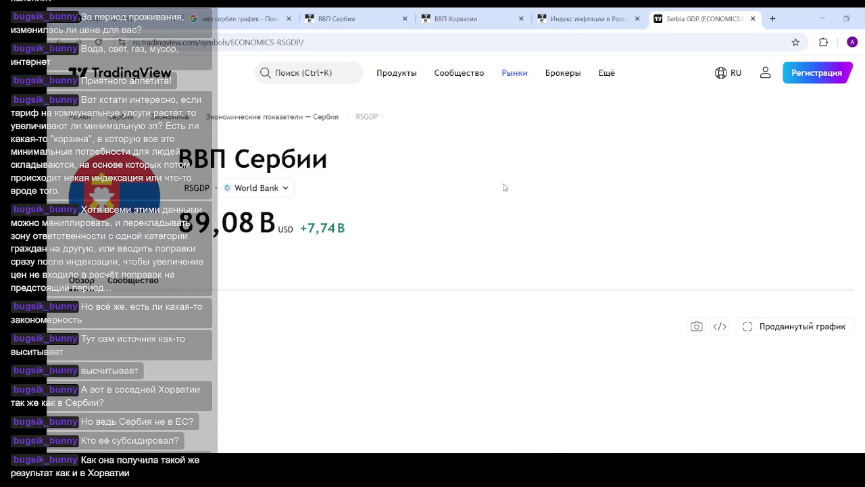
{"action": "scroll", "coordinate": [501, 184], "scroll_direction": "down", "scroll_amount": 3}
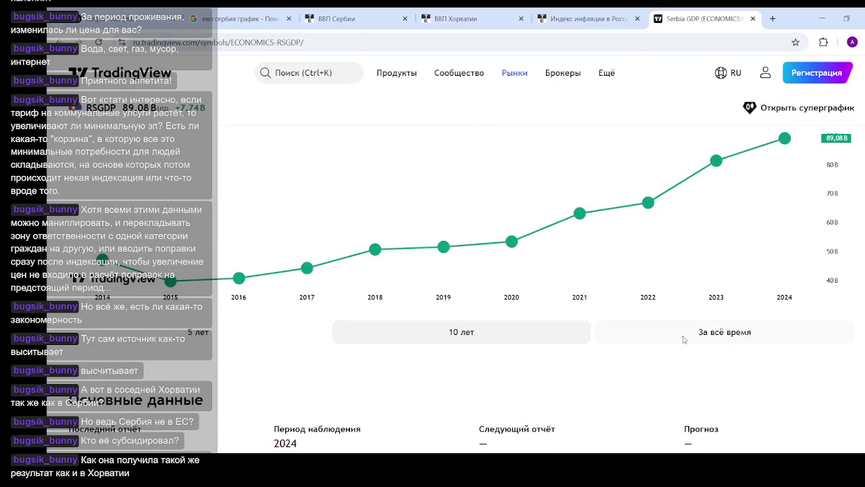
{"action": "left_click", "coordinate": [611, 332]}
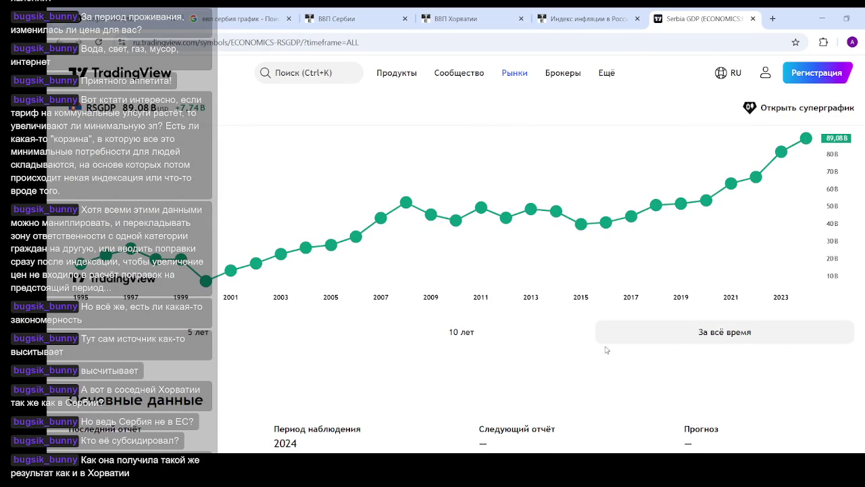
{"action": "scroll", "coordinate": [675, 299], "scroll_direction": "up", "scroll_amount": 1}
{"action": "scroll", "coordinate": [676, 299], "scroll_direction": "down", "scroll_amount": 1}
{"action": "scroll", "coordinate": [534, 277], "scroll_direction": "up", "scroll_amount": 4}
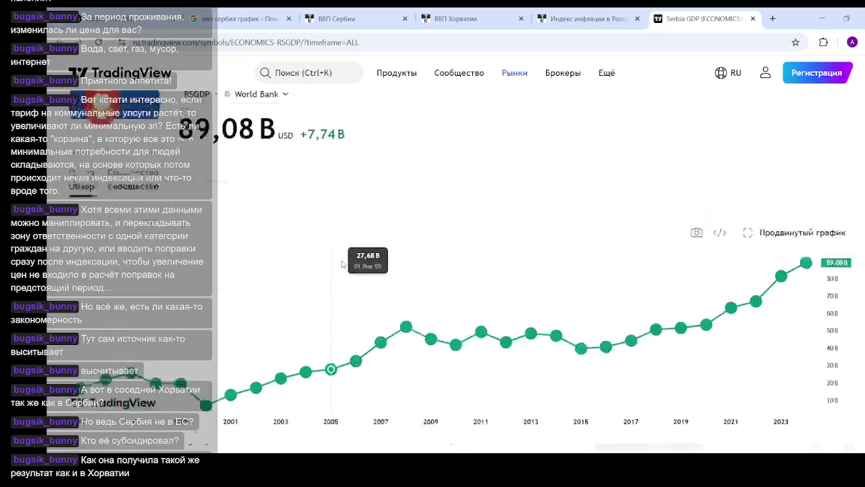
- Reopen the Serbia GDP page in a duplicate tab, scroll it, close it, and return to Google
{"action": "left_click", "coordinate": [301, 45]}
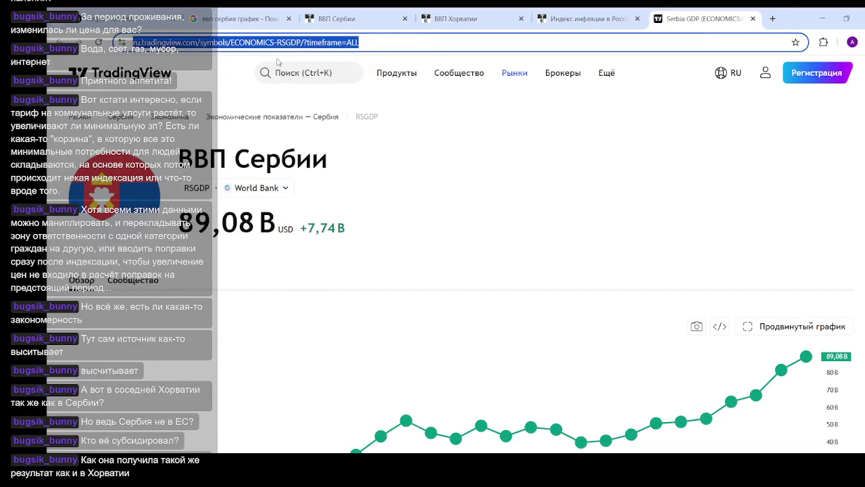
{"action": "left_click", "coordinate": [772, 18]}
{"action": "key", "text": "ctrl+v"}
{"action": "key", "text": "Return"}
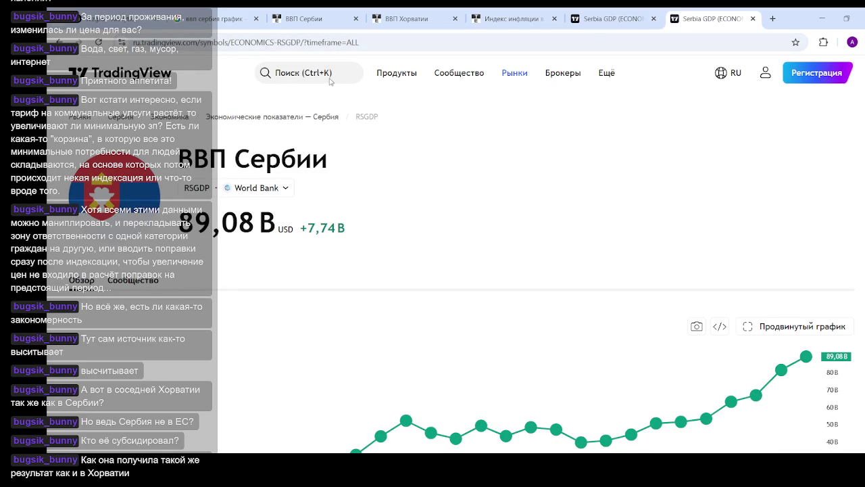
{"action": "scroll", "coordinate": [570, 199], "scroll_direction": "down", "scroll_amount": 1}
{"action": "scroll", "coordinate": [570, 199], "scroll_direction": "down", "scroll_amount": 3}
{"action": "scroll", "coordinate": [576, 199], "scroll_direction": "down", "scroll_amount": 3}
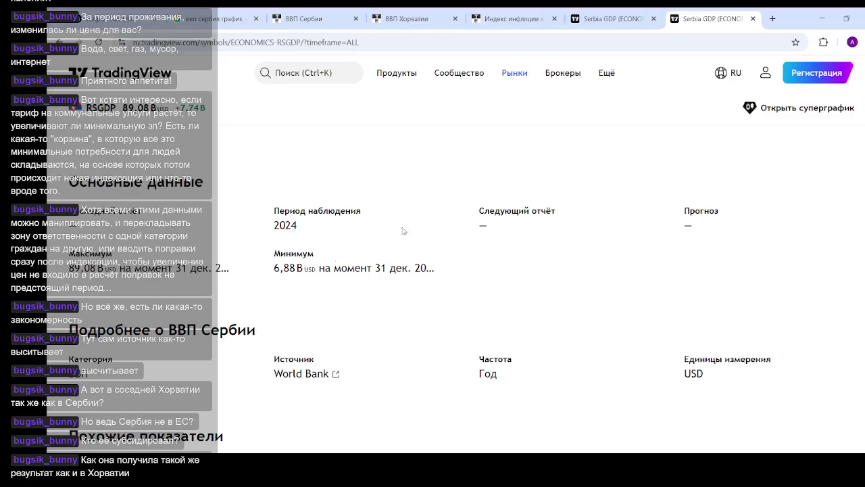
{"action": "scroll", "coordinate": [402, 232], "scroll_direction": "up", "scroll_amount": 2}
{"action": "scroll", "coordinate": [402, 231], "scroll_direction": "up", "scroll_amount": 5}
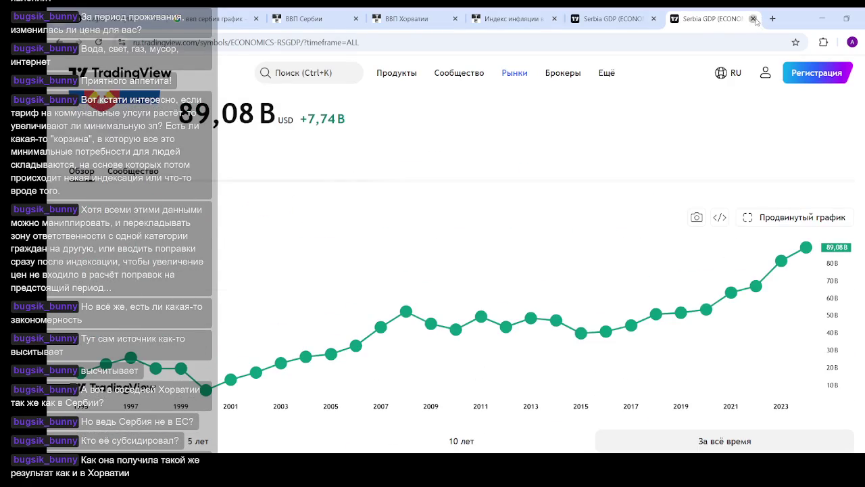
{"action": "left_click", "coordinate": [753, 19]}
{"action": "left_click", "coordinate": [233, 18]}
- Change the Google search to 'ввп хорватия график'
{"action": "double_click", "coordinate": [194, 83]}
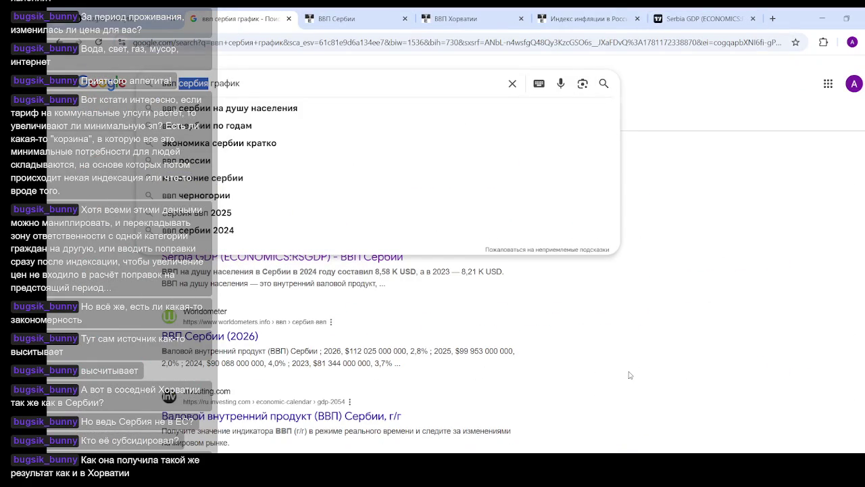
{"action": "type", "text": "хорватия"}
{"action": "key", "text": "Return"}
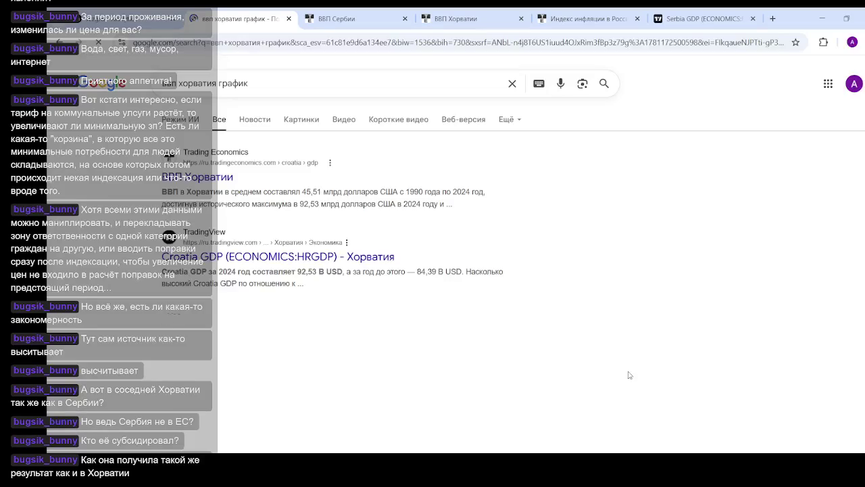
- Open the TradingView Croatia GDP result, show its all-time chart (92.53 B), then return to Serbia's
{"action": "middle_click", "coordinate": [374, 257]}
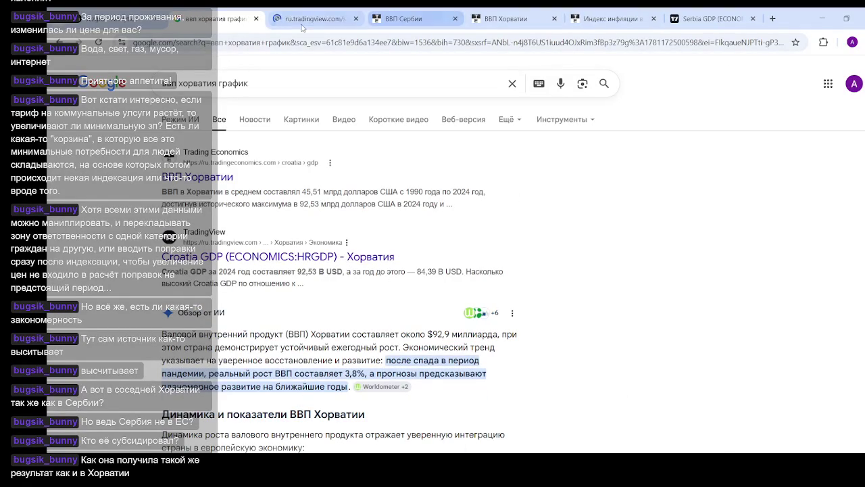
{"action": "left_click", "coordinate": [684, 20]}
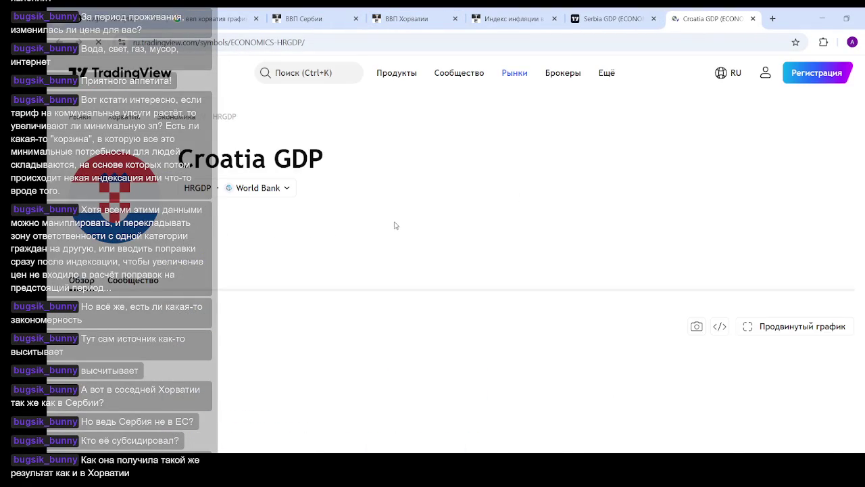
{"action": "scroll", "coordinate": [476, 200], "scroll_direction": "down", "scroll_amount": 2}
{"action": "scroll", "coordinate": [476, 200], "scroll_direction": "down", "scroll_amount": 3}
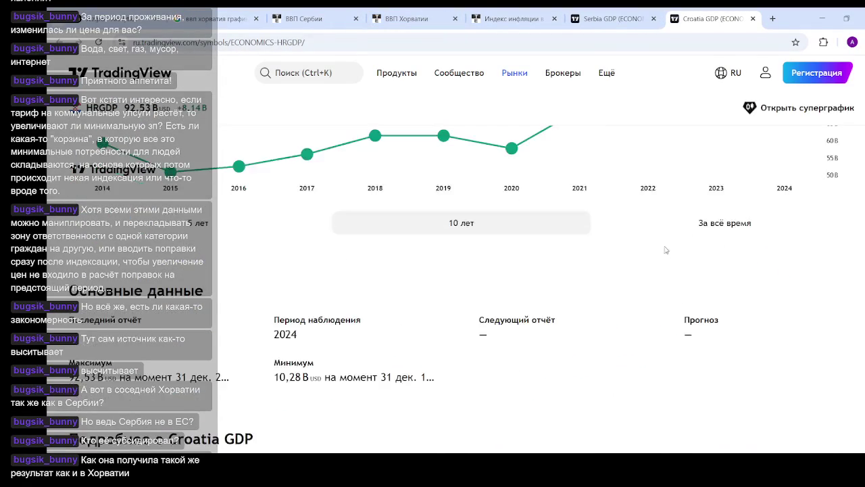
{"action": "left_click", "coordinate": [678, 226]}
{"action": "scroll", "coordinate": [496, 290], "scroll_direction": "up", "scroll_amount": 4}
{"action": "scroll", "coordinate": [496, 290], "scroll_direction": "down", "scroll_amount": 2}
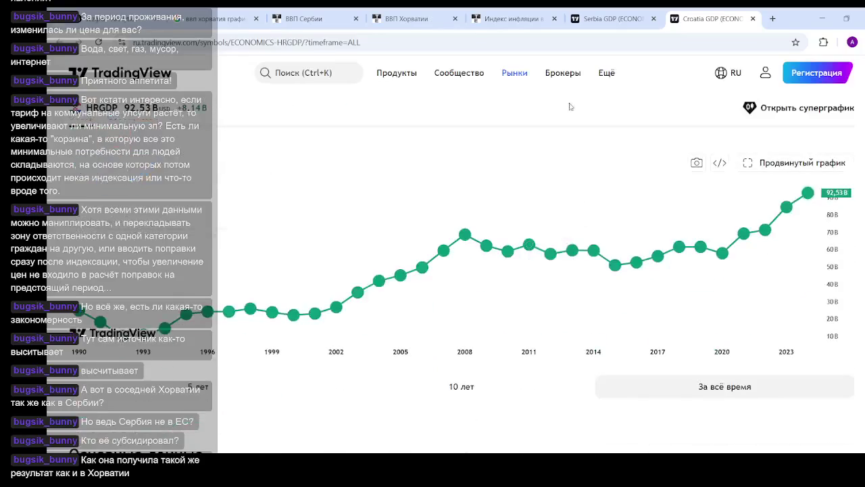
{"action": "left_click", "coordinate": [603, 21]}
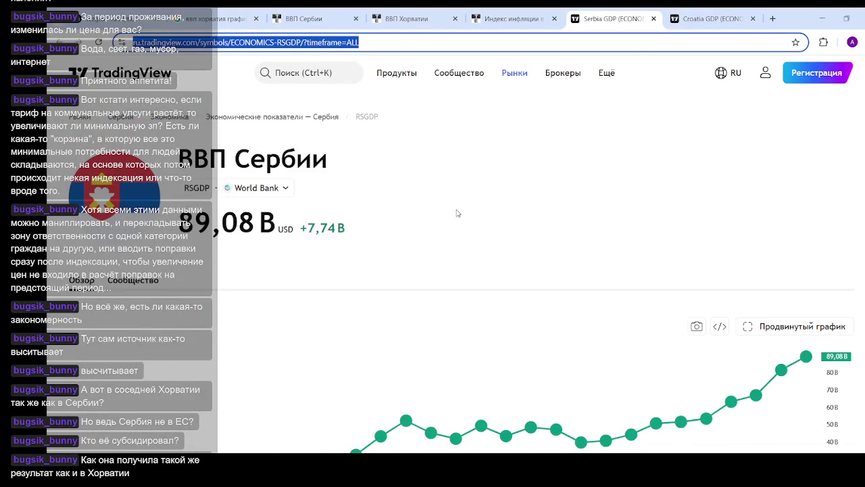
- Flip between the Serbia and Croatia GDP tabs to compare their all-time charts
{"action": "scroll", "coordinate": [568, 234], "scroll_direction": "down", "scroll_amount": 2}
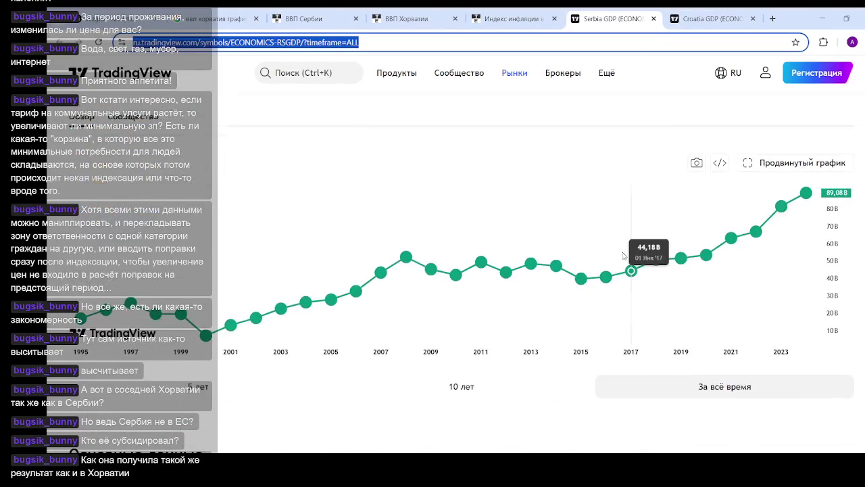
{"action": "left_click", "coordinate": [694, 22]}
{"action": "left_click", "coordinate": [611, 24]}
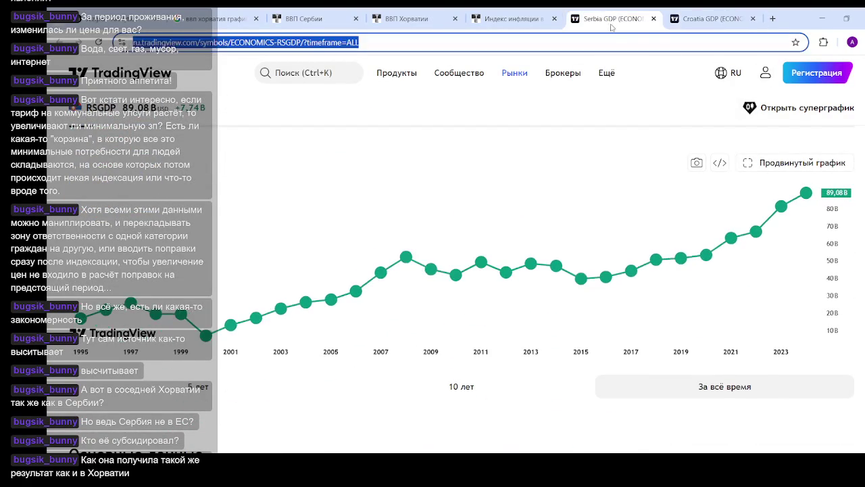
{"action": "left_click", "coordinate": [696, 25]}
{"action": "left_click", "coordinate": [603, 25]}
{"action": "left_click", "coordinate": [698, 22]}
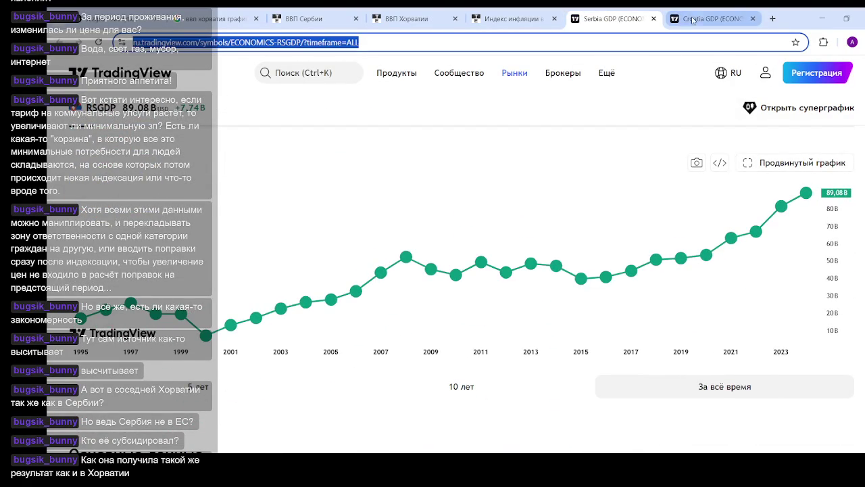
{"action": "left_click", "coordinate": [622, 22]}
{"action": "scroll", "coordinate": [585, 225], "scroll_direction": "up", "scroll_amount": 1}
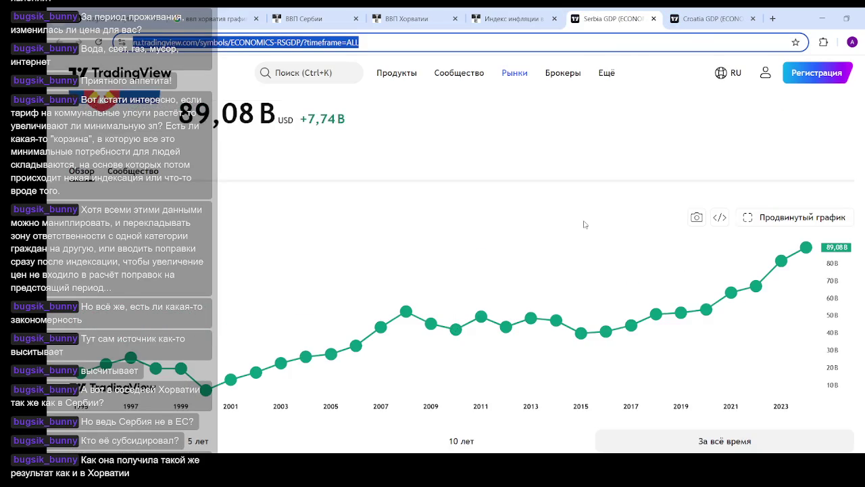
{"action": "scroll", "coordinate": [672, 223], "scroll_direction": "down", "scroll_amount": 1}
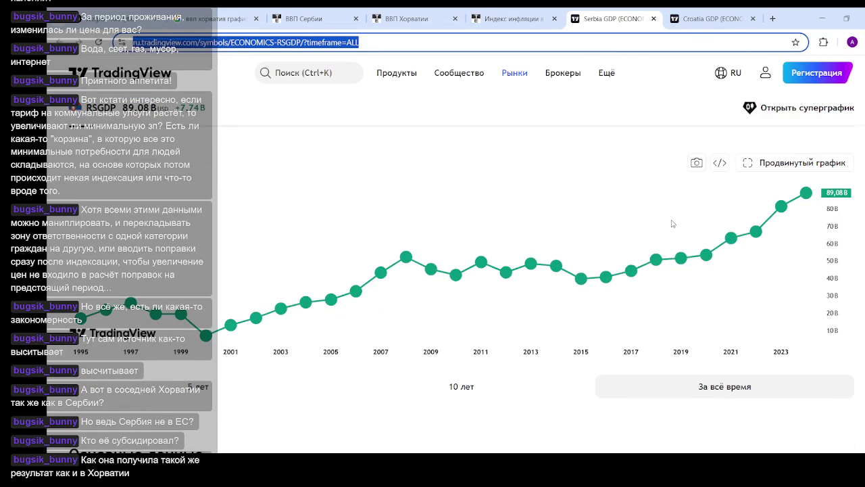
{"action": "left_click", "coordinate": [717, 20]}
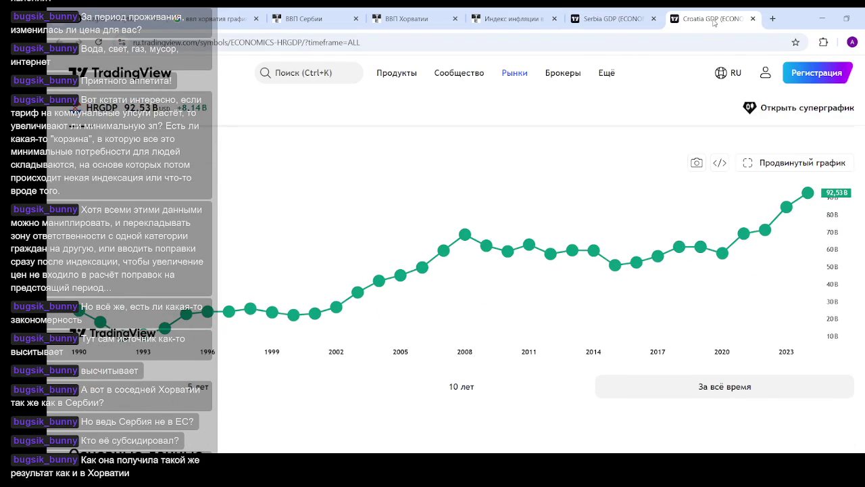
- Take a full-chart look at Croatia's GDP, then keep comparing it against Serbia's
{"action": "left_click", "coordinate": [775, 168]}
{"action": "scroll", "coordinate": [365, 145], "scroll_direction": "up", "scroll_amount": 2}
{"action": "scroll", "coordinate": [298, 126], "scroll_direction": "down", "scroll_amount": 2}
{"action": "left_click", "coordinate": [623, 22]}
{"action": "left_click", "coordinate": [700, 20]}
{"action": "left_click", "coordinate": [599, 24]}
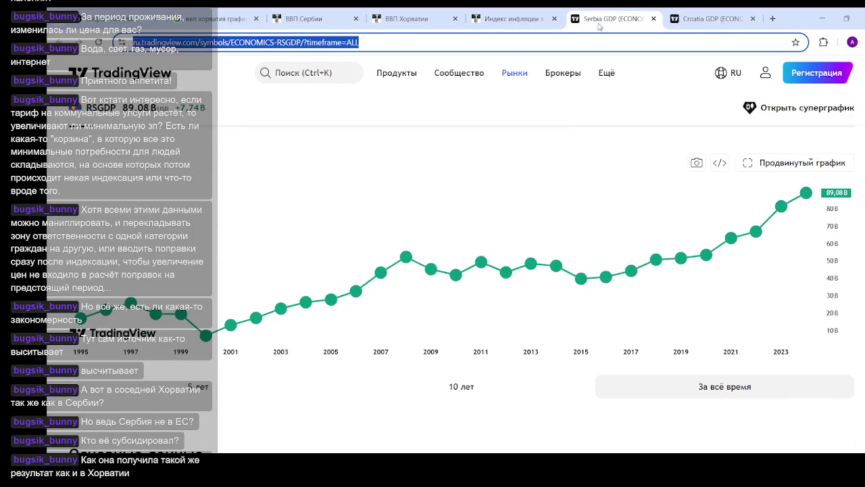
{"action": "left_click", "coordinate": [714, 24]}
{"action": "left_click", "coordinate": [209, 22]}
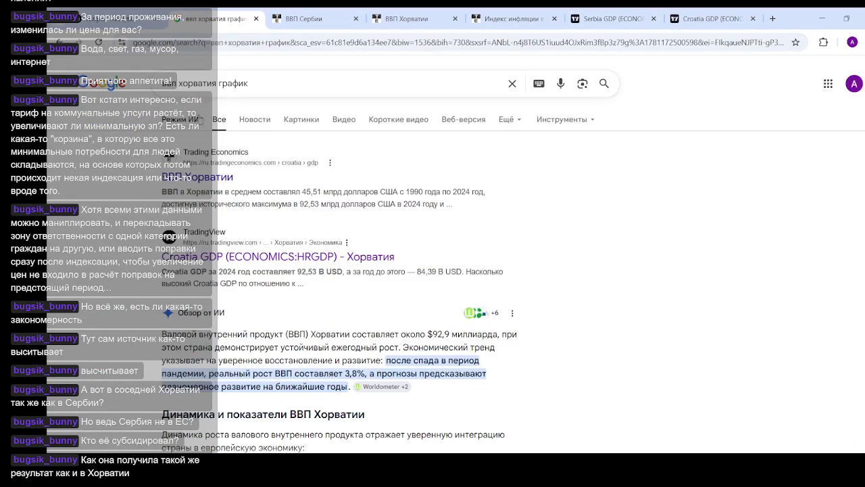
{"action": "left_click_drag", "start_coordinate": [217, 83], "coordinate": [177, 83]}
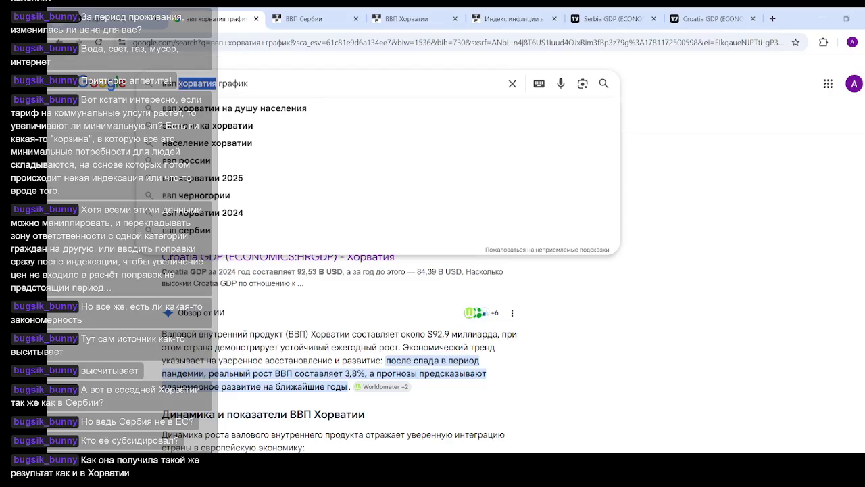
{"action": "type", "text": "польш"}
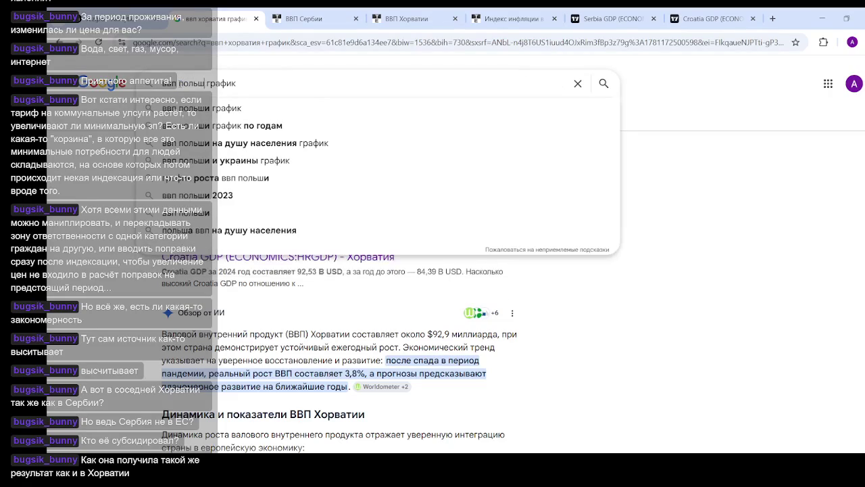
{"action": "type", "text": "а"}
{"action": "key", "text": "Return"}
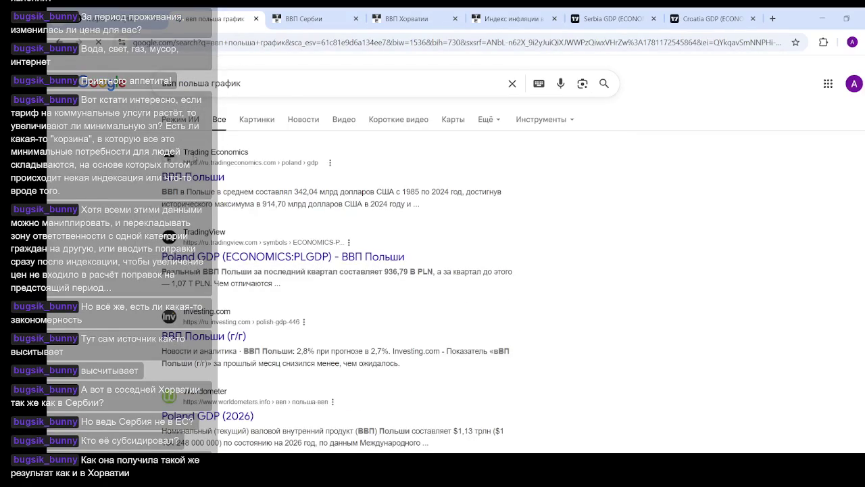
{"action": "middle_click", "coordinate": [260, 257]}
{"action": "left_click", "coordinate": [696, 19]}
{"action": "mouse_move", "coordinate": [563, 73]}
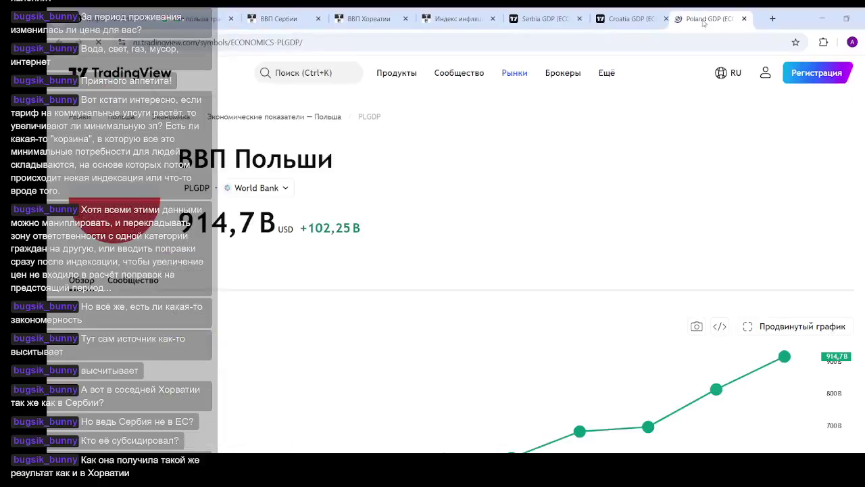
{"action": "scroll", "coordinate": [487, 360], "scroll_direction": "down", "scroll_amount": 4}
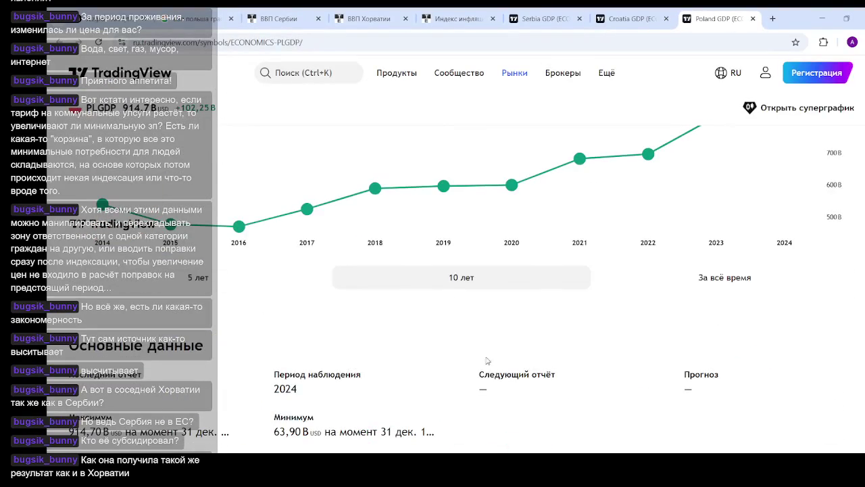
{"action": "left_click", "coordinate": [701, 281]}
{"action": "scroll", "coordinate": [584, 270], "scroll_direction": "up", "scroll_amount": 3}
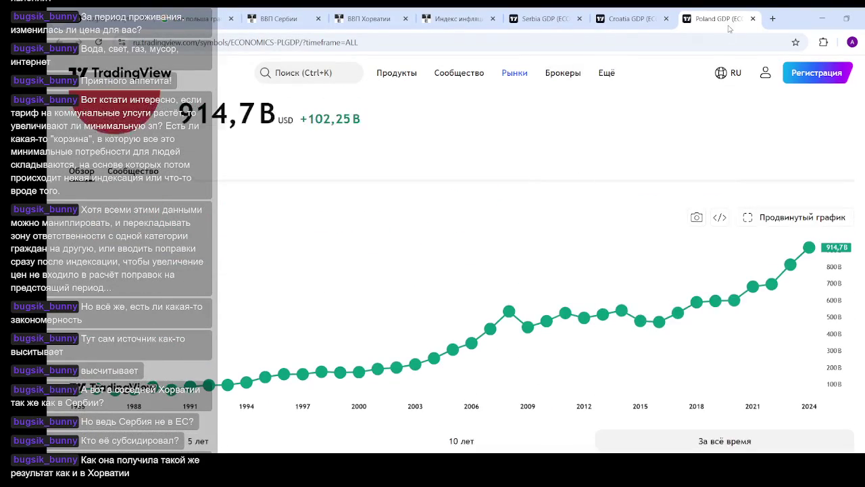
{"action": "left_click", "coordinate": [645, 18]}
{"action": "left_click", "coordinate": [710, 18]}
{"action": "scroll", "coordinate": [635, 158], "scroll_direction": "down", "scroll_amount": 1}
{"action": "left_click", "coordinate": [632, 19]}
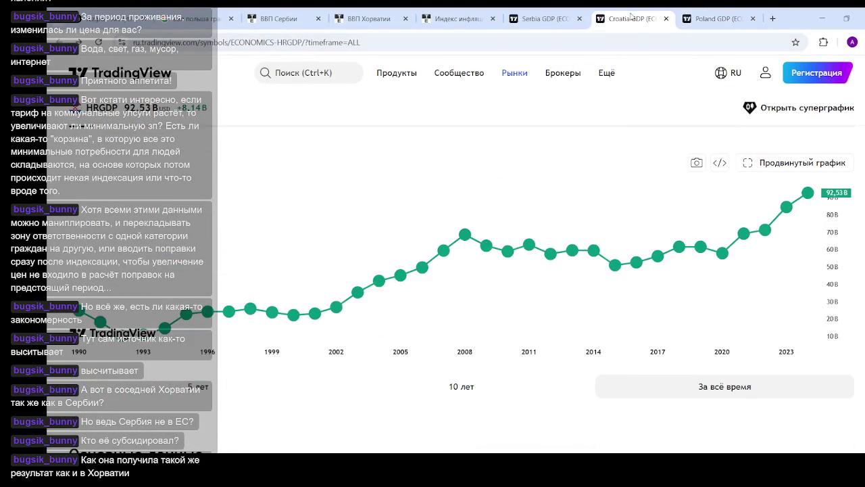
{"action": "left_click", "coordinate": [711, 20]}
{"action": "left_click", "coordinate": [622, 20]}
{"action": "left_click", "coordinate": [717, 26]}
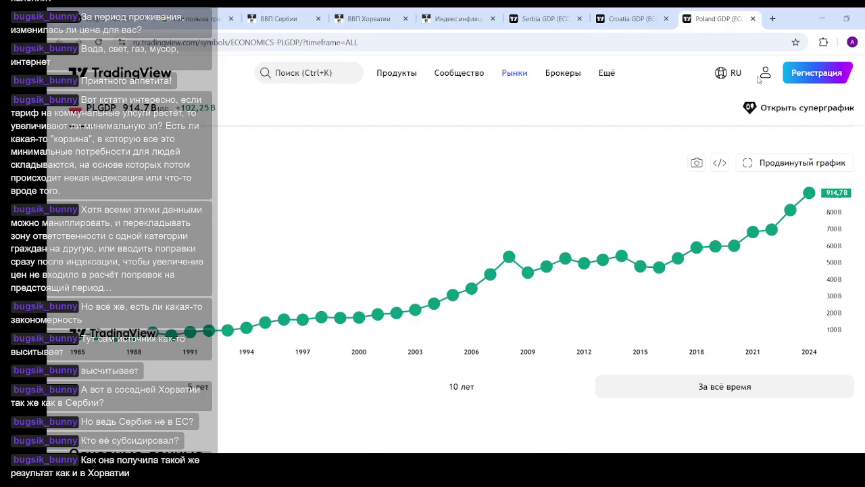
{"action": "left_click", "coordinate": [628, 18]}
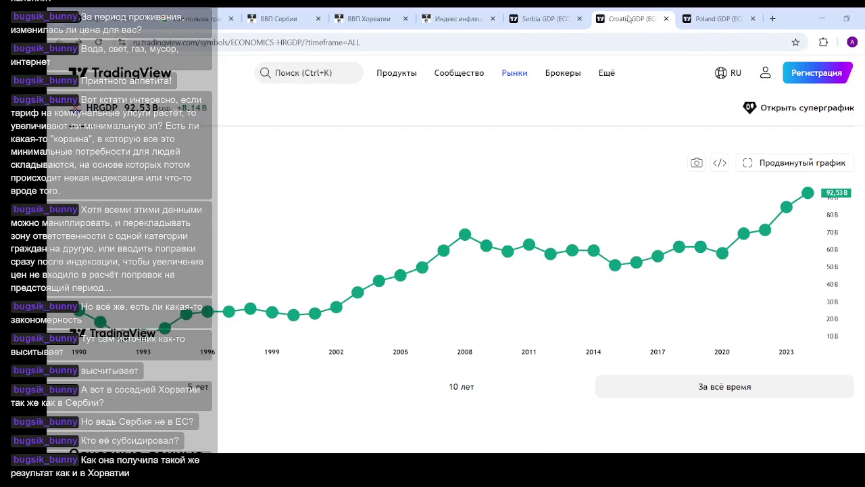
{"action": "left_click", "coordinate": [715, 25]}
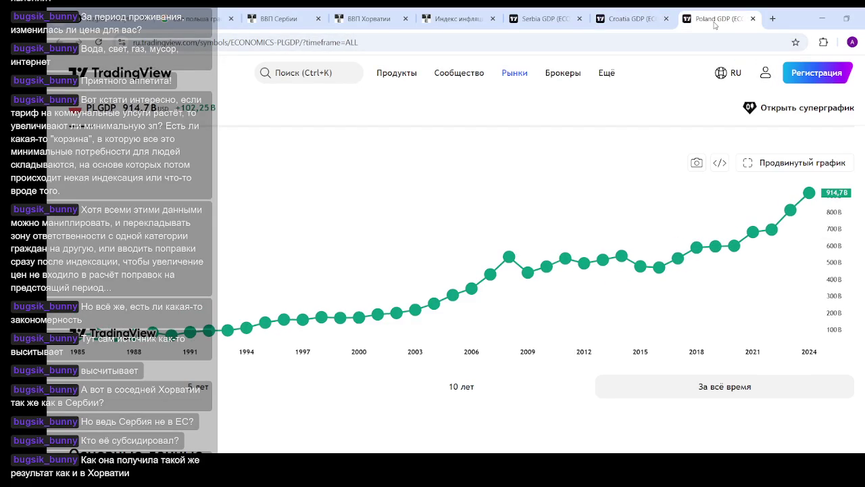
{"action": "left_click", "coordinate": [632, 26]}
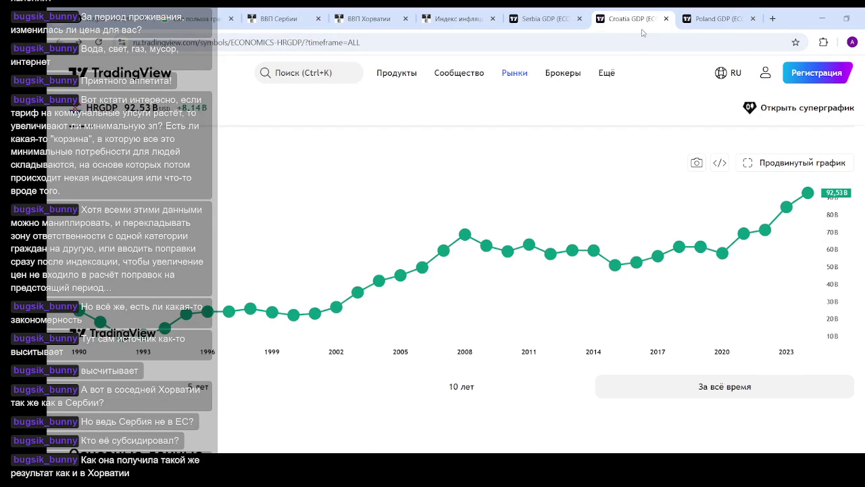
{"action": "left_click", "coordinate": [721, 27]}
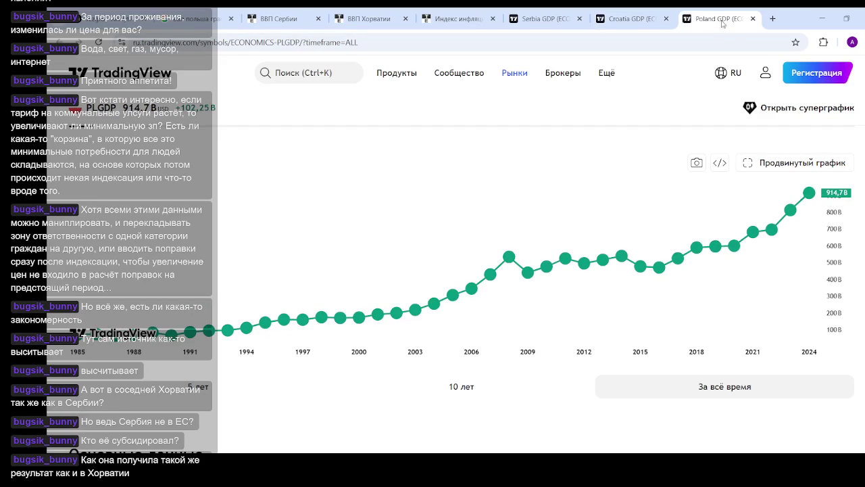
{"action": "left_click", "coordinate": [628, 19]}
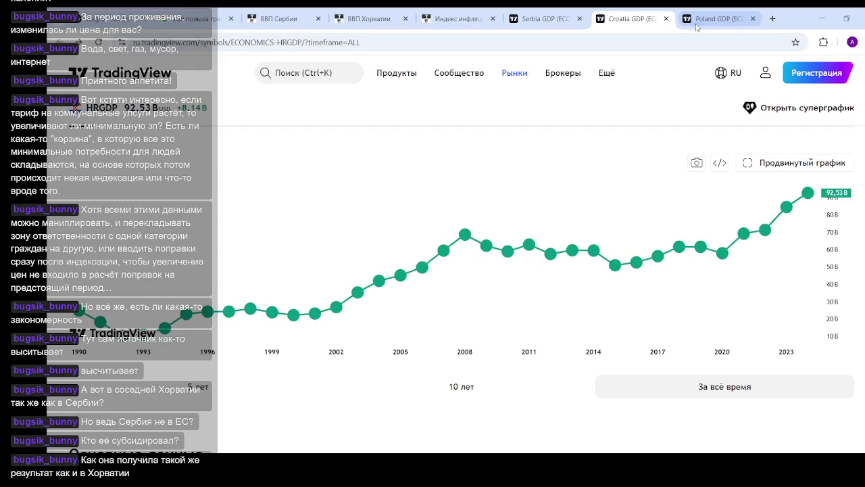
{"action": "left_click", "coordinate": [719, 24]}
{"action": "scroll", "coordinate": [588, 205], "scroll_direction": "down", "scroll_amount": 2}
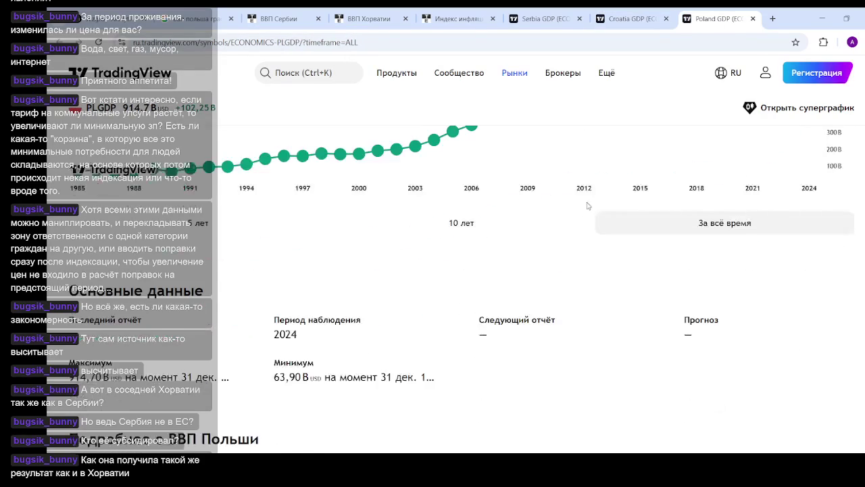
{"action": "scroll", "coordinate": [528, 207], "scroll_direction": "down", "scroll_amount": 2}
{"action": "scroll", "coordinate": [530, 206], "scroll_direction": "down", "scroll_amount": 2}
{"action": "scroll", "coordinate": [532, 204], "scroll_direction": "down", "scroll_amount": 1}
{"action": "scroll", "coordinate": [536, 204], "scroll_direction": "down", "scroll_amount": 1}
{"action": "scroll", "coordinate": [561, 206], "scroll_direction": "up", "scroll_amount": 2}
{"action": "scroll", "coordinate": [581, 209], "scroll_direction": "up", "scroll_amount": 3}
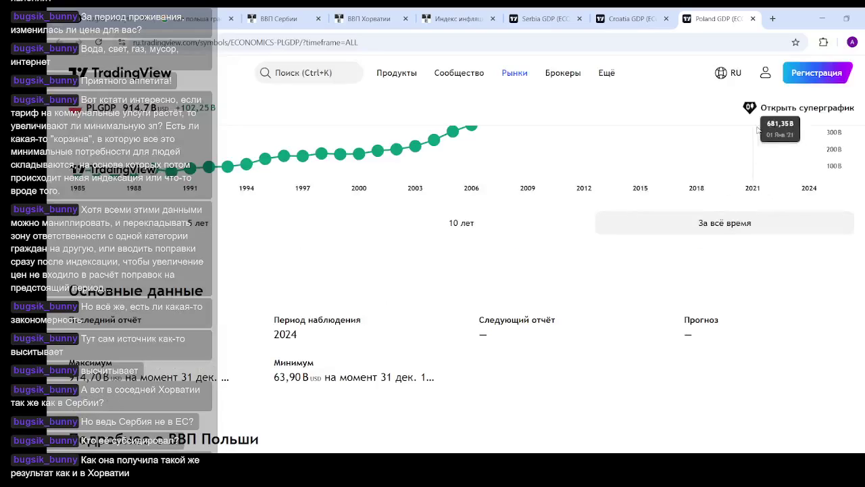
{"action": "scroll", "coordinate": [764, 209], "scroll_direction": "up", "scroll_amount": 2}
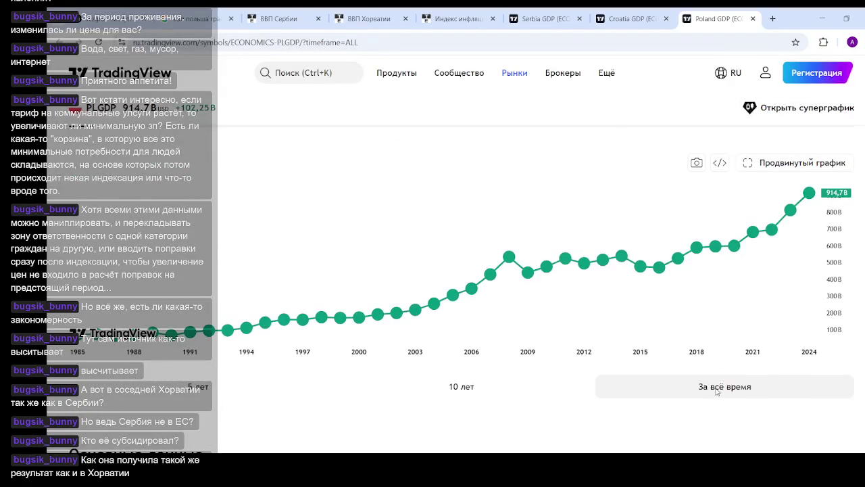
{"action": "scroll", "coordinate": [777, 233], "scroll_direction": "up", "scroll_amount": 1}
- Open PLGDP in the advanced chart and zoom to view Poland's GDP reaching 914.7 B USD in 2024
{"action": "left_click", "coordinate": [781, 223]}
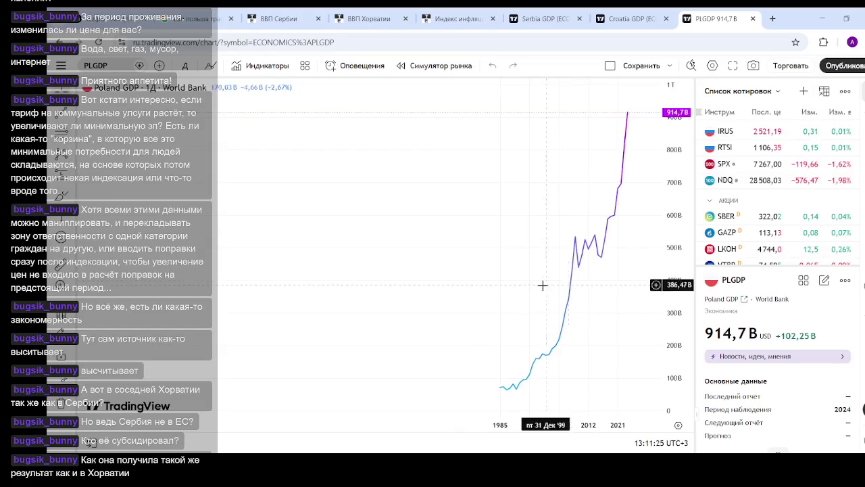
{"action": "scroll", "coordinate": [537, 289], "scroll_direction": "up", "scroll_amount": 2}
{"action": "scroll", "coordinate": [510, 300], "scroll_direction": "up", "scroll_amount": 2}
{"action": "scroll", "coordinate": [513, 294], "scroll_direction": "up", "scroll_amount": 1}
{"action": "scroll", "coordinate": [506, 288], "scroll_direction": "up", "scroll_amount": 1}
{"action": "scroll", "coordinate": [498, 286], "scroll_direction": "up", "scroll_amount": 1}
{"action": "scroll", "coordinate": [493, 287], "scroll_direction": "up", "scroll_amount": 1}
{"action": "scroll", "coordinate": [494, 288], "scroll_direction": "up", "scroll_amount": 1}
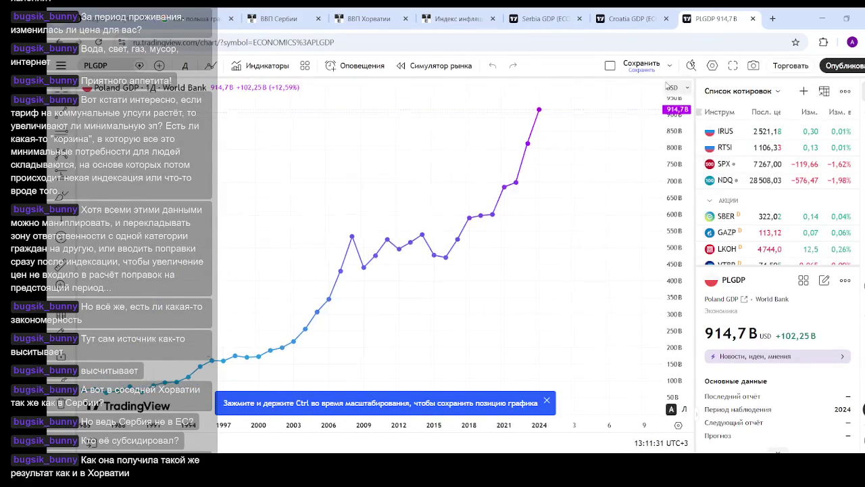
{"action": "scroll", "coordinate": [754, 172], "scroll_direction": "down", "scroll_amount": 3}
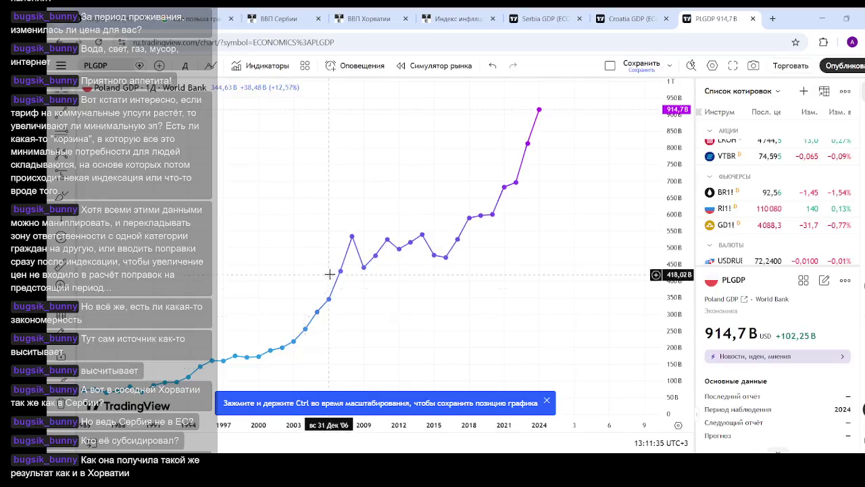
{"action": "scroll", "coordinate": [328, 270], "scroll_direction": "down", "scroll_amount": 2}
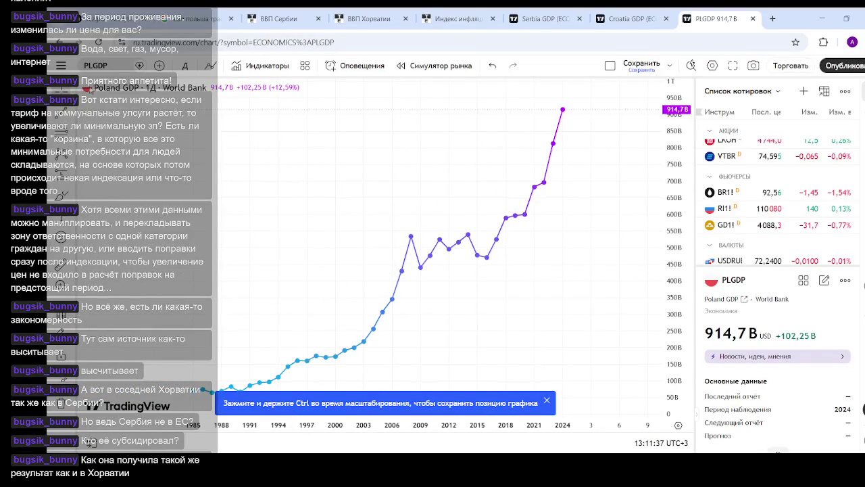
- Switch the chart symbol from PLGDP to Serbia GDP (RSGDP), showing 89.08 B
{"action": "left_click", "coordinate": [115, 68]}
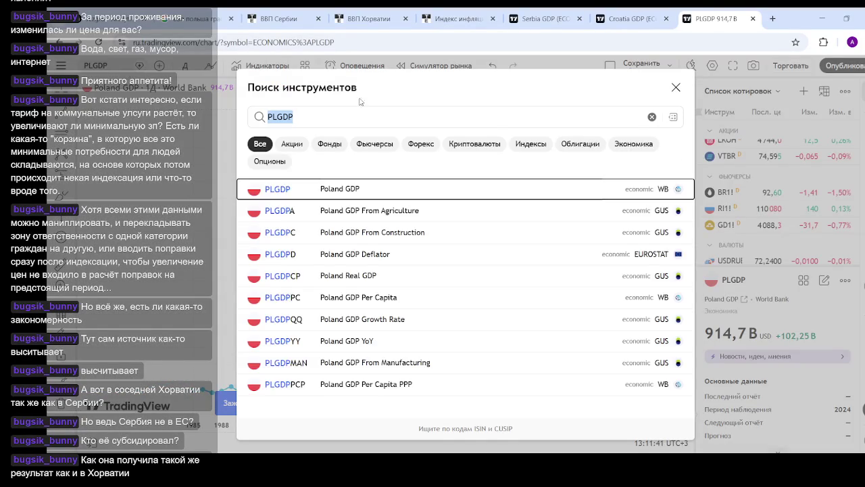
{"action": "left_click", "coordinate": [321, 116]}
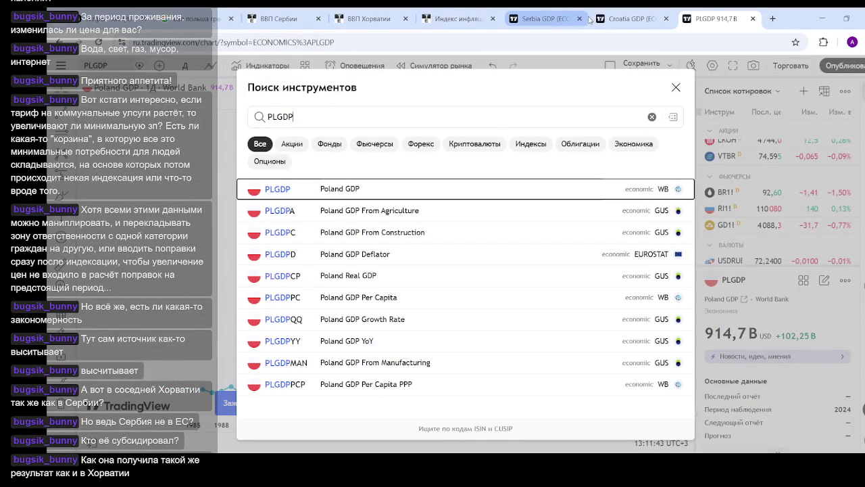
{"action": "left_click", "coordinate": [544, 20]}
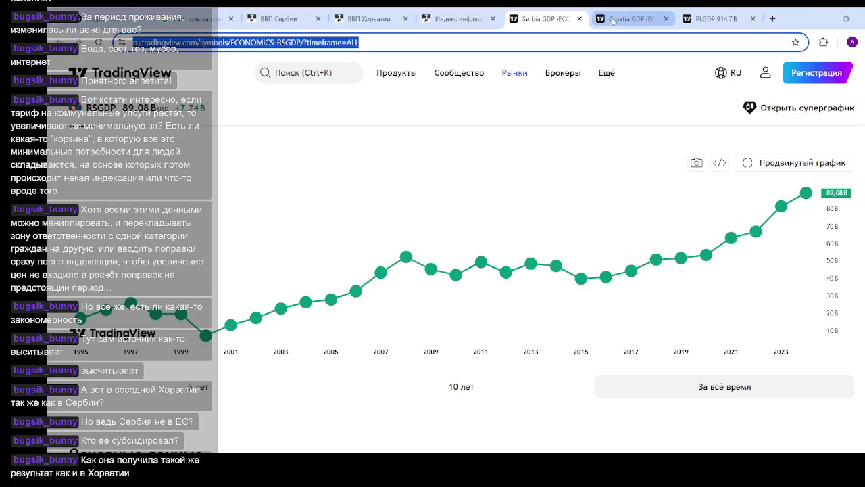
{"action": "scroll", "coordinate": [171, 107], "scroll_direction": "up", "scroll_amount": 3}
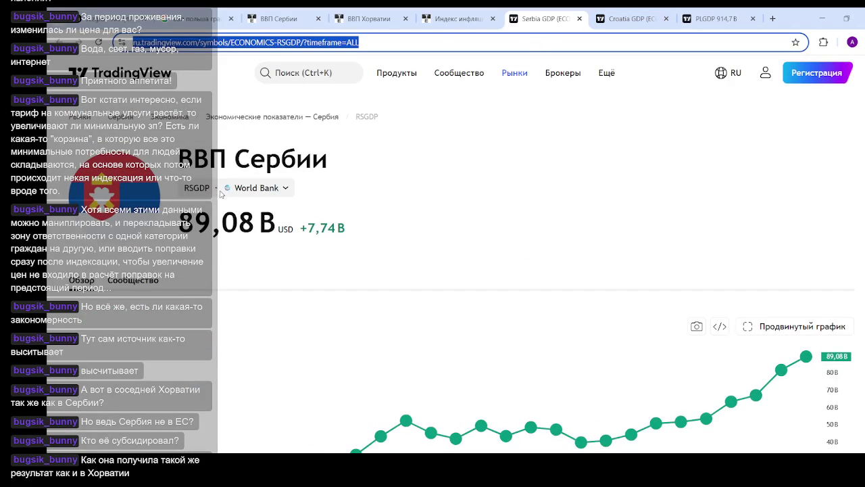
{"action": "left_click", "coordinate": [713, 19]}
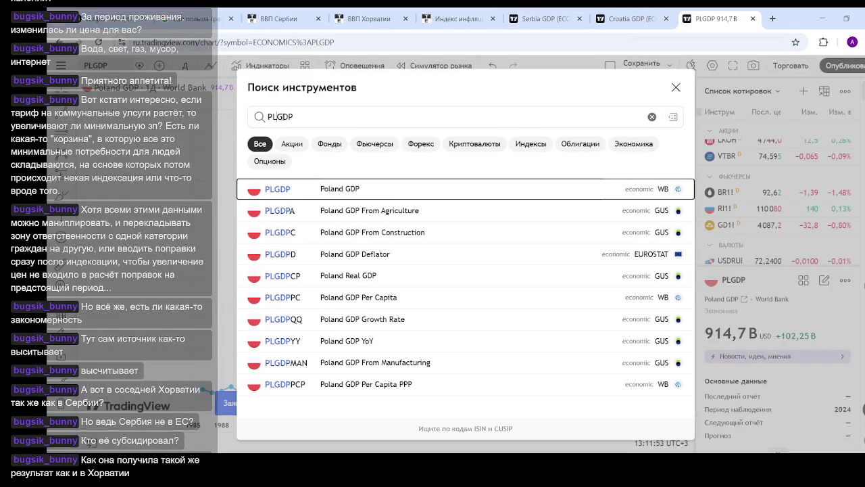
{"action": "key", "text": "BackSpace"}
{"action": "key", "text": "BackSpace"}
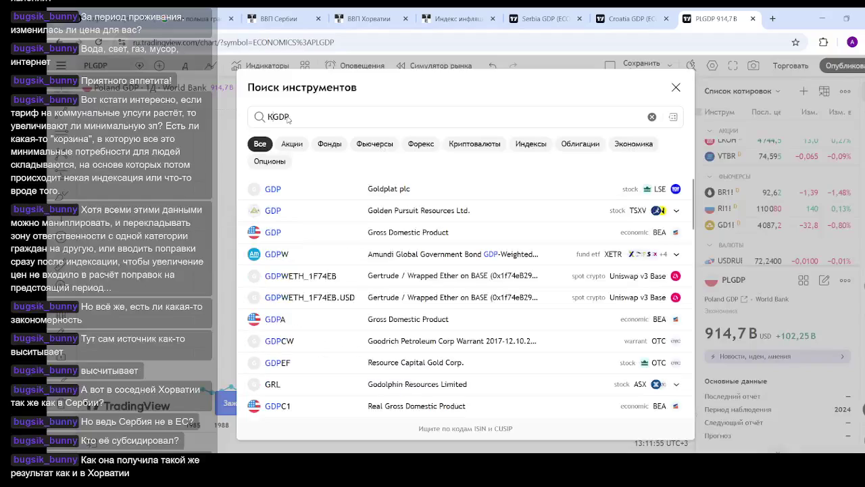
{"action": "type", "text": "RS"}
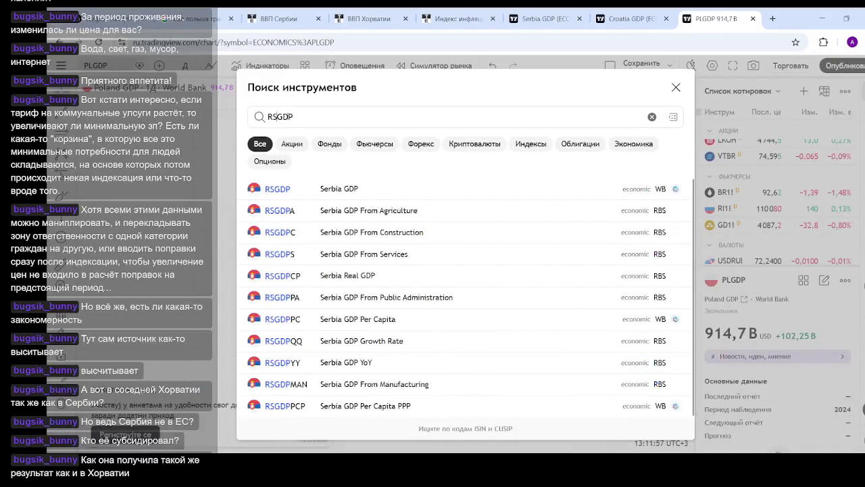
{"action": "left_click", "coordinate": [336, 188]}
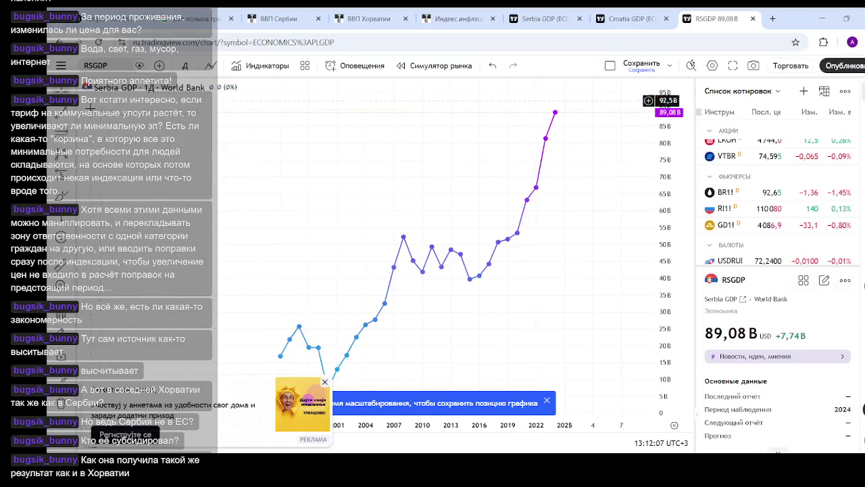
{"action": "mouse_move", "coordinate": [159, 75]}
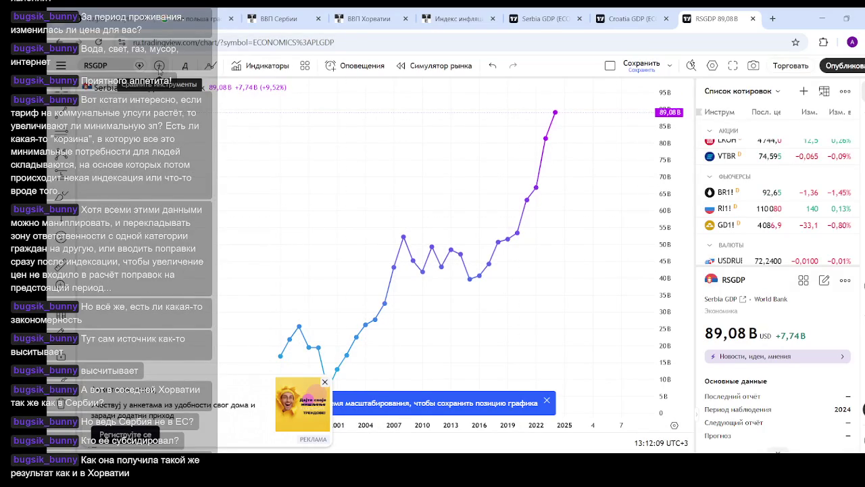
- Try adding PLGDP as a comparison and dismiss the sign-up prompt that blocks it
{"action": "left_click", "coordinate": [160, 66]}
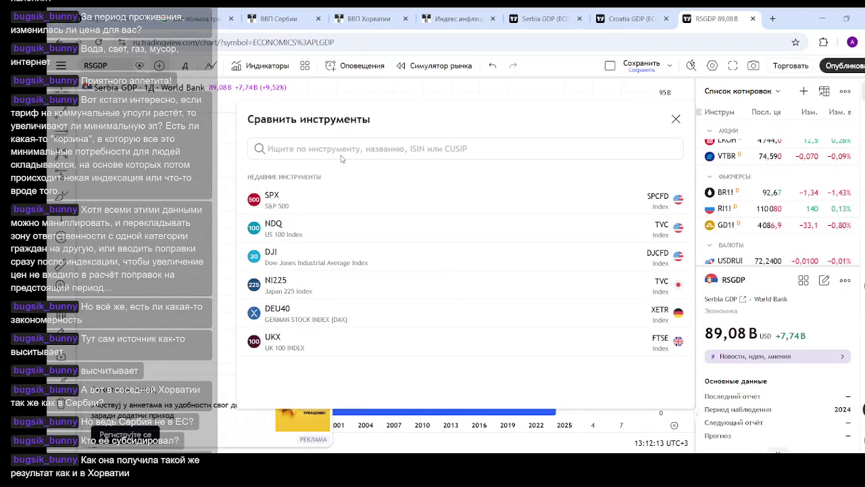
{"action": "type", "text": "PLGD"}
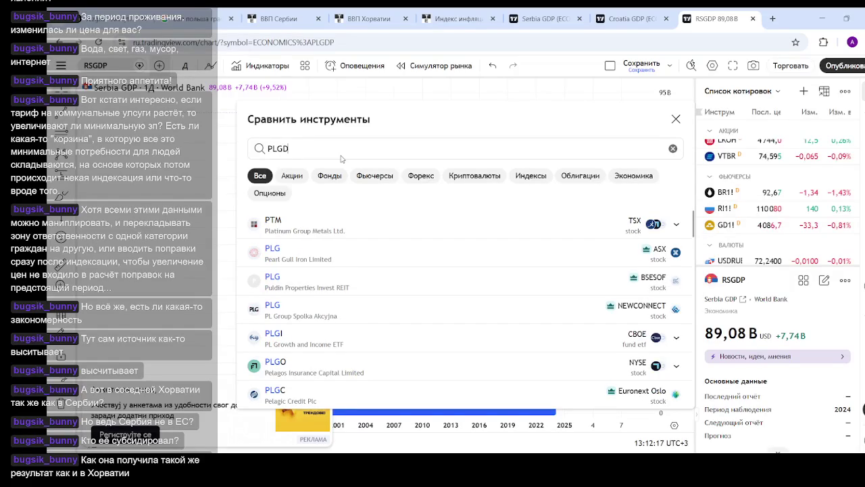
{"action": "type", "text": "P"}
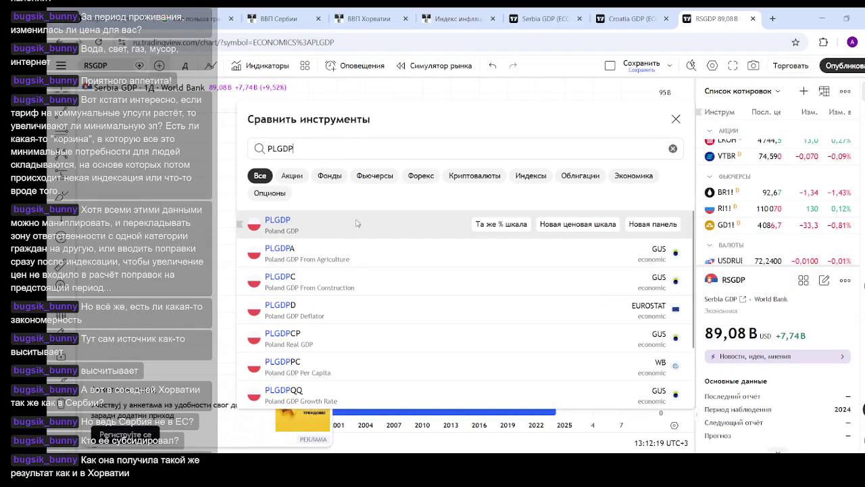
{"action": "left_click", "coordinate": [357, 223]}
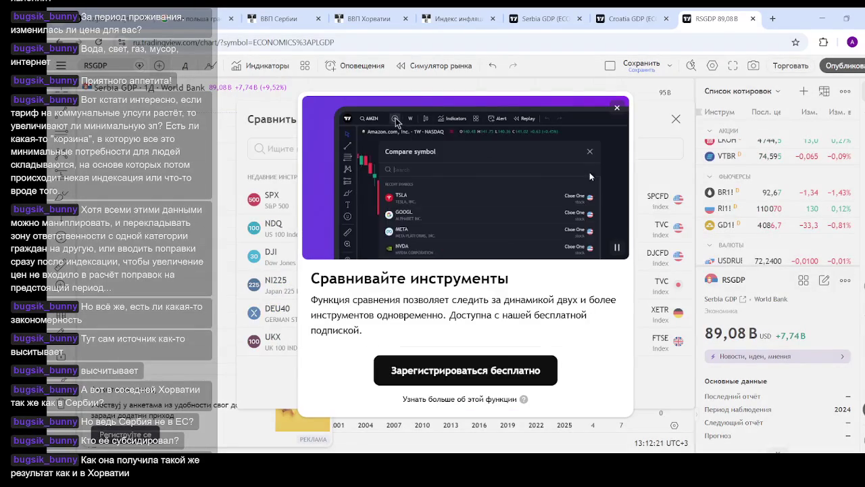
{"action": "left_click", "coordinate": [617, 109]}
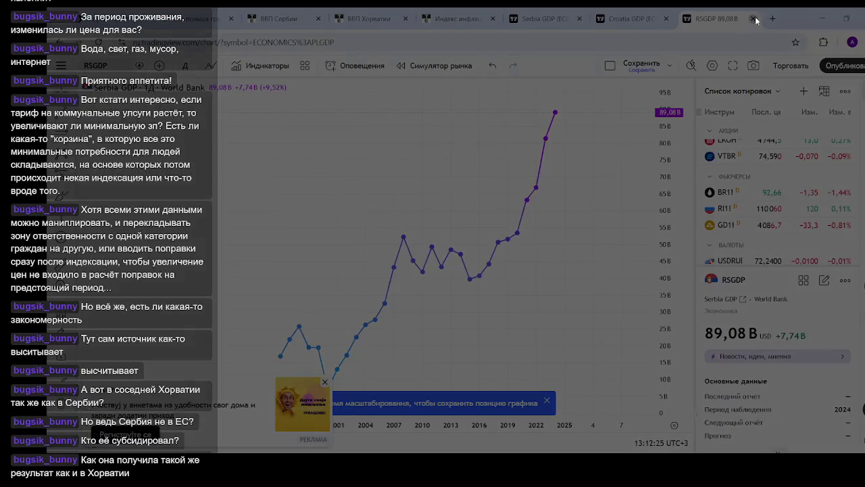
- Close the TradingView GDP and Trading Economics inflation tabs to get back to Google
{"action": "left_click", "coordinate": [754, 19]}
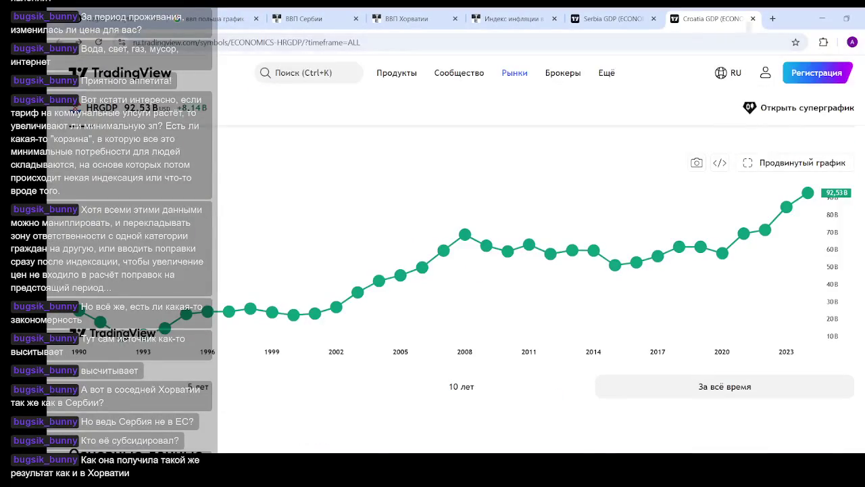
{"action": "left_click", "coordinate": [753, 19]}
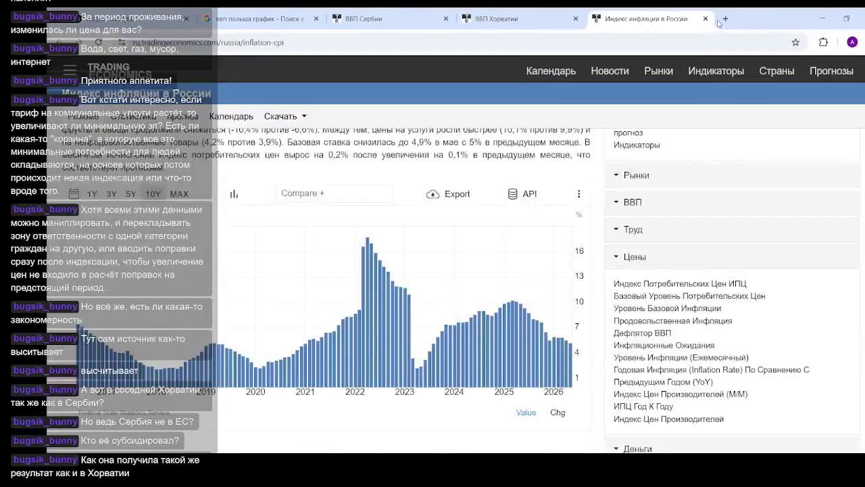
{"action": "left_click", "coordinate": [705, 19]}
{"action": "left_click", "coordinate": [575, 19]}
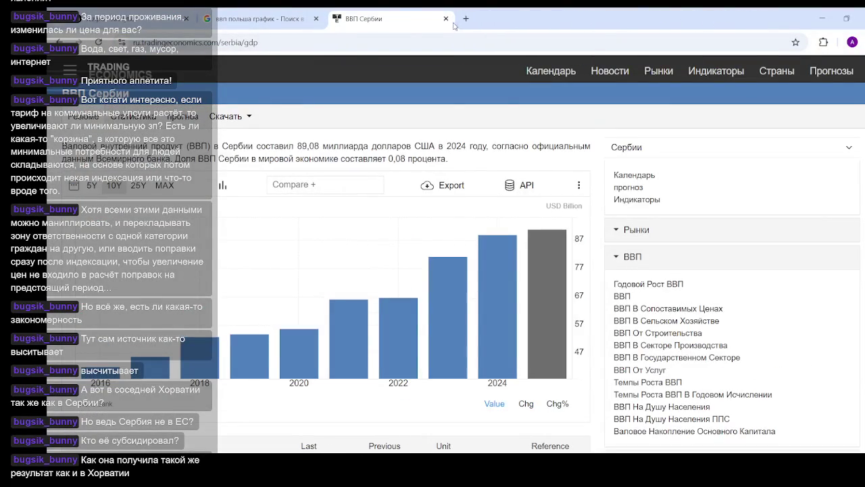
{"action": "left_click", "coordinate": [445, 19]}
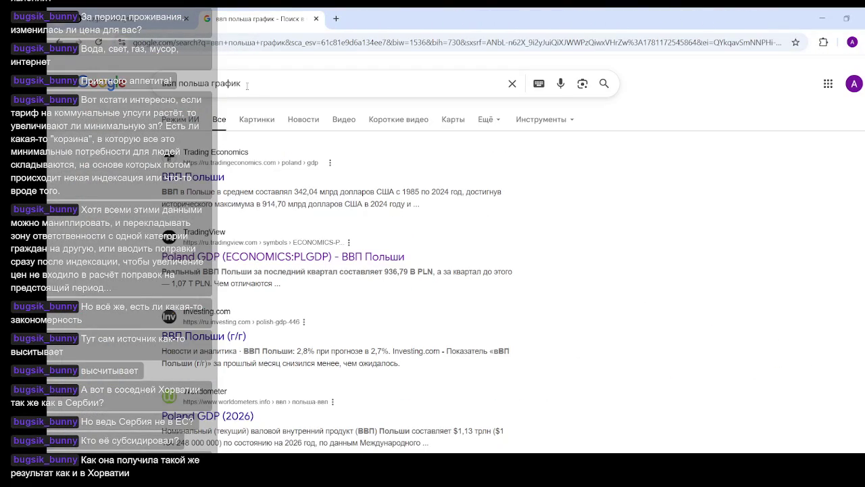
- Search 'ввп польша vs serbia график' via autocomplete and scroll through the results
{"action": "left_click", "coordinate": [210, 83]}
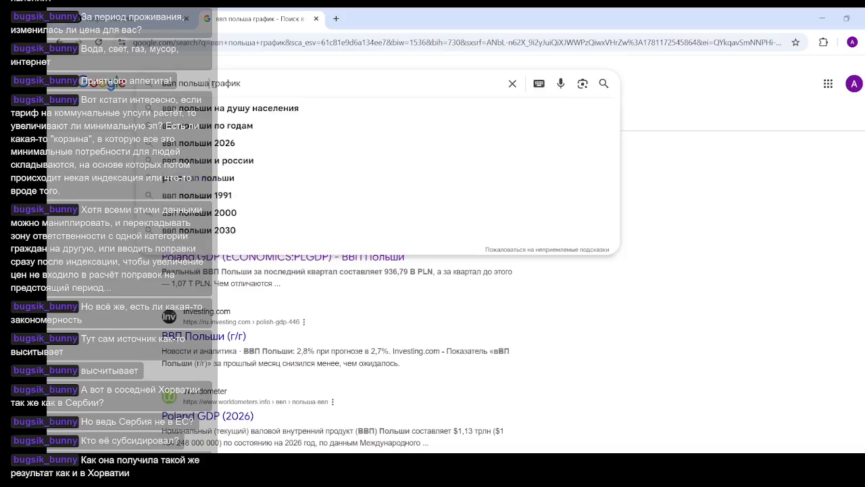
{"action": "type", "text": "vs"}
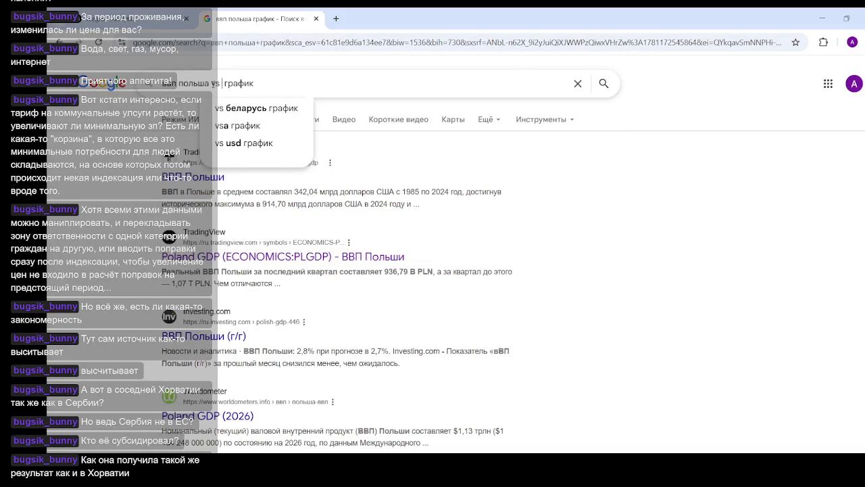
{"action": "type", "text": " se"}
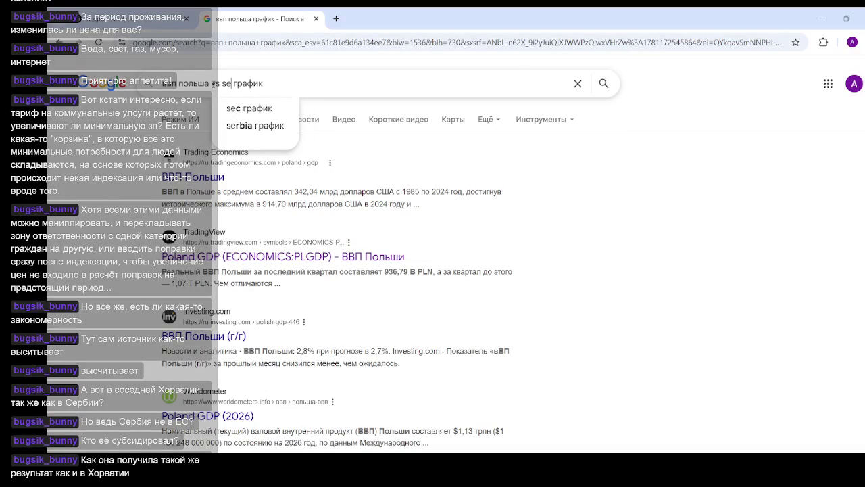
{"action": "left_click", "coordinate": [242, 126]}
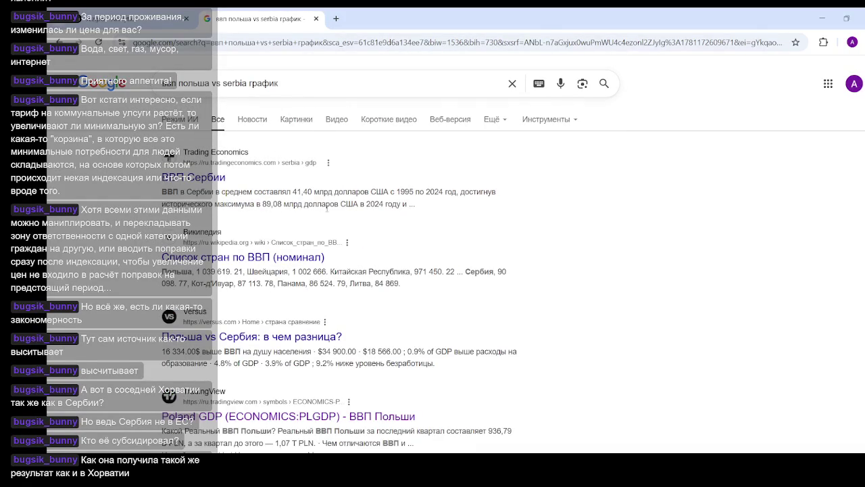
{"action": "scroll", "coordinate": [315, 210], "scroll_direction": "down", "scroll_amount": 1}
{"action": "scroll", "coordinate": [324, 216], "scroll_direction": "down", "scroll_amount": 1}
{"action": "scroll", "coordinate": [336, 228], "scroll_direction": "down", "scroll_amount": 1}
{"action": "scroll", "coordinate": [311, 250], "scroll_direction": "down", "scroll_amount": 2}
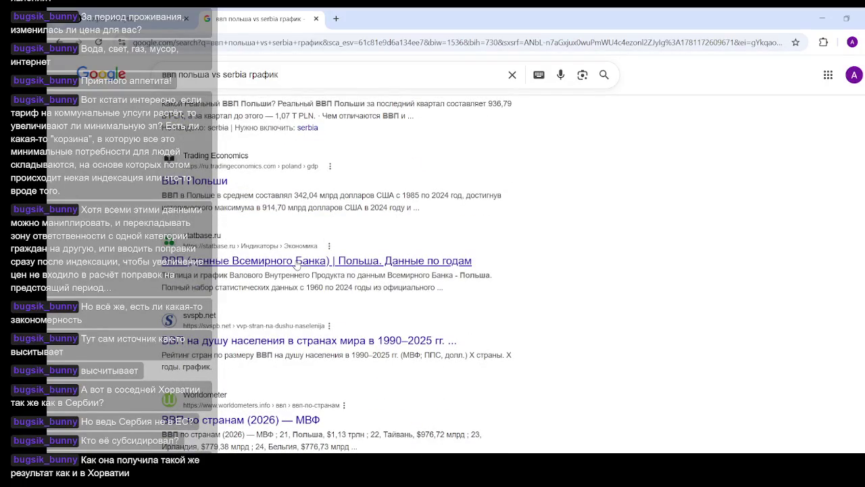
{"action": "scroll", "coordinate": [315, 252], "scroll_direction": "down", "scroll_amount": 2}
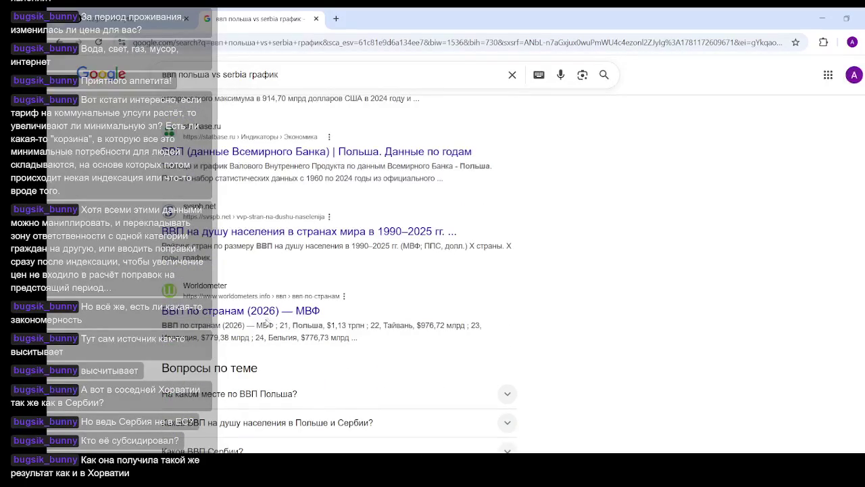
{"action": "middle_click", "coordinate": [241, 310]}
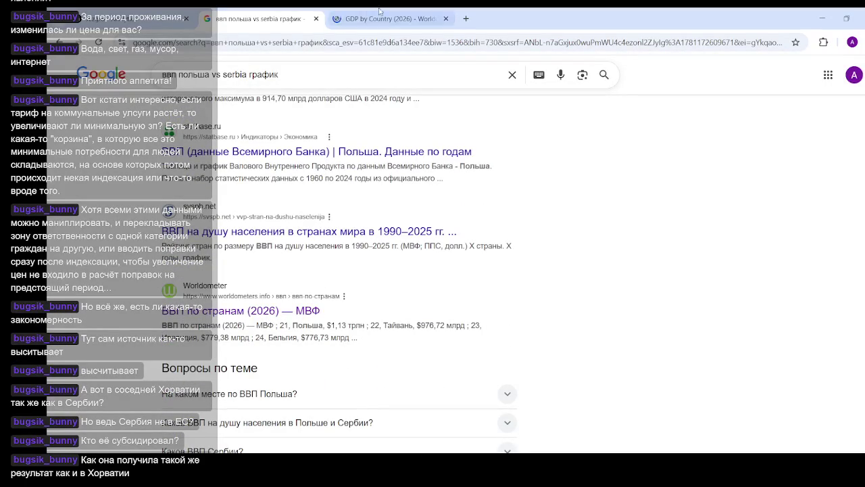
{"action": "key", "text": "ctrl+Tab"}
{"action": "scroll", "coordinate": [711, 193], "scroll_direction": "down", "scroll_amount": 3}
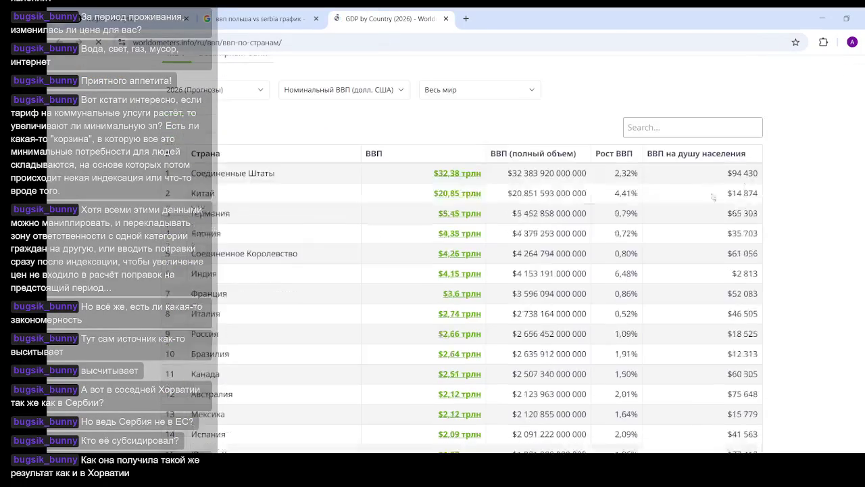
{"action": "scroll", "coordinate": [711, 193], "scroll_direction": "down", "scroll_amount": 3}
{"action": "scroll", "coordinate": [711, 194], "scroll_direction": "down", "scroll_amount": 5}
{"action": "scroll", "coordinate": [711, 194], "scroll_direction": "down", "scroll_amount": 10}
{"action": "scroll", "coordinate": [711, 193], "scroll_direction": "down", "scroll_amount": 20}
{"action": "key", "text": "Home"}
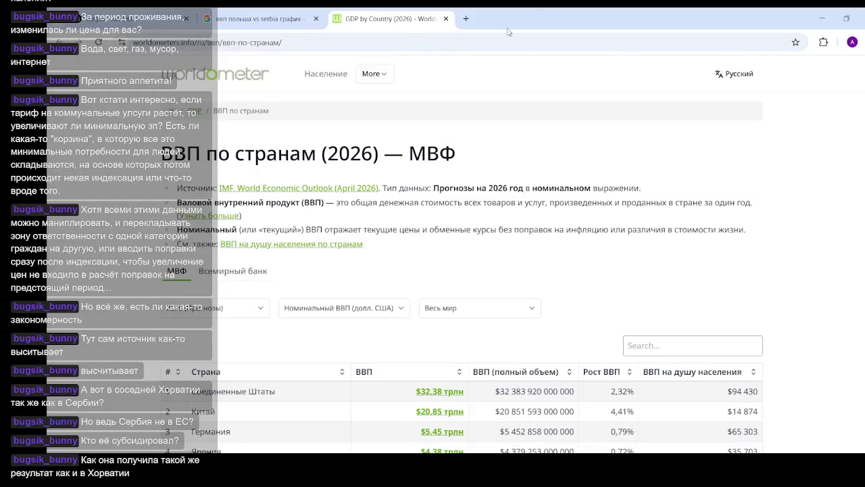
{"action": "left_click", "coordinate": [446, 19]}
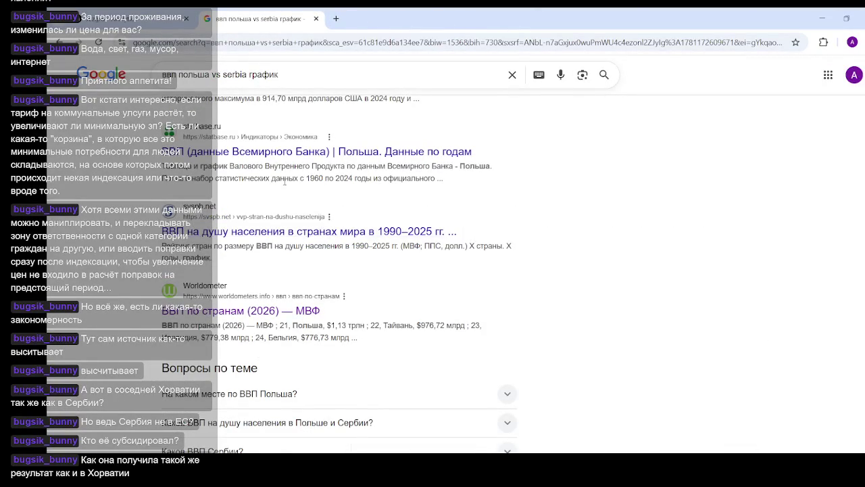
- Open the Versus 'Польша vs Сербия' result in a new tab and switch to it
{"action": "scroll", "coordinate": [270, 243], "scroll_direction": "up", "scroll_amount": 1}
{"action": "scroll", "coordinate": [267, 242], "scroll_direction": "up", "scroll_amount": 1}
{"action": "scroll", "coordinate": [265, 237], "scroll_direction": "up", "scroll_amount": 1}
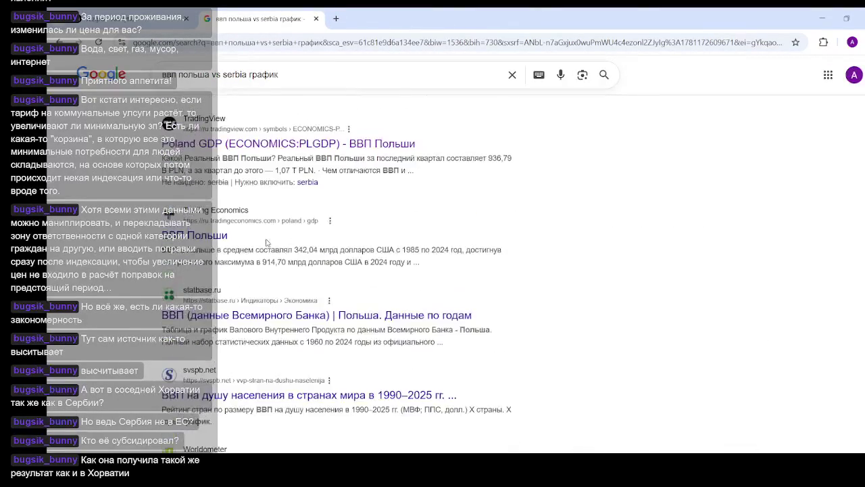
{"action": "scroll", "coordinate": [263, 231], "scroll_direction": "up", "scroll_amount": 2}
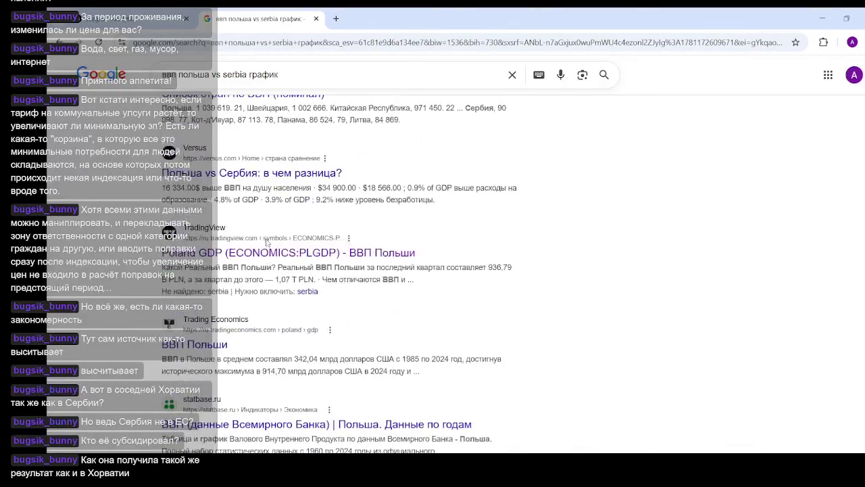
{"action": "middle_click", "coordinate": [270, 174]}
{"action": "key", "text": "ctrl+Tab"}
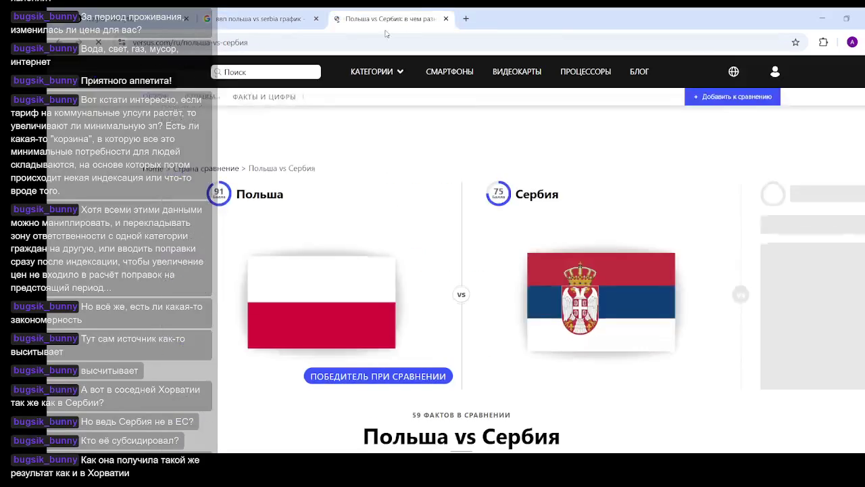
- Scroll to the Экономика section showing GDP growth 6.85% vs 1.9% and inflation 2.5% vs 12%
{"action": "scroll", "coordinate": [465, 237], "scroll_direction": "down", "scroll_amount": 6}
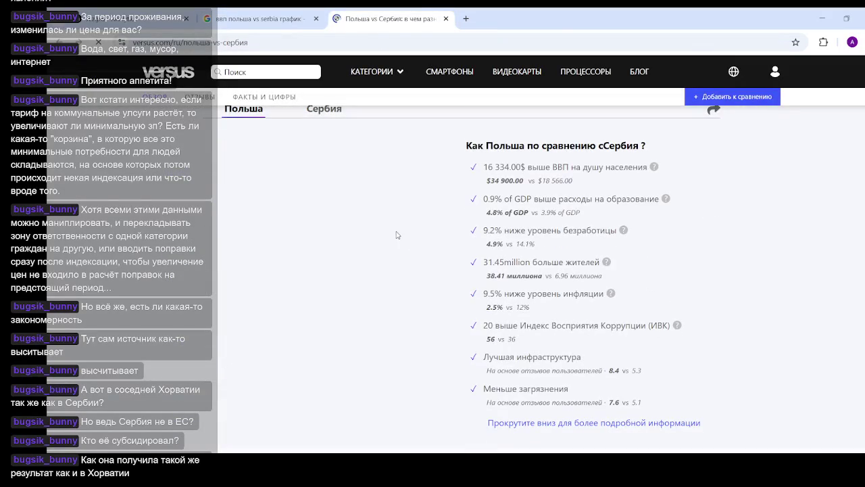
{"action": "scroll", "coordinate": [466, 232], "scroll_direction": "down", "scroll_amount": 3}
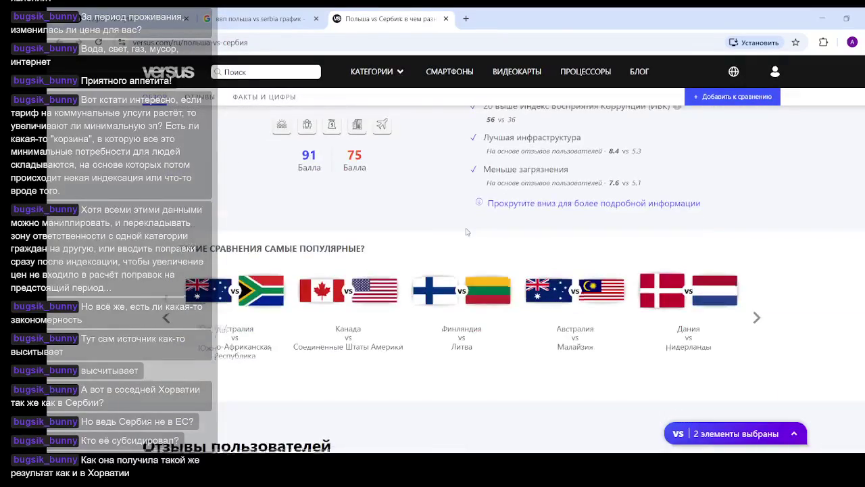
{"action": "scroll", "coordinate": [467, 232], "scroll_direction": "down", "scroll_amount": 3}
{"action": "scroll", "coordinate": [466, 231], "scroll_direction": "down", "scroll_amount": 2}
{"action": "scroll", "coordinate": [466, 231], "scroll_direction": "down", "scroll_amount": 5}
{"action": "scroll", "coordinate": [470, 232], "scroll_direction": "down", "scroll_amount": 3}
{"action": "scroll", "coordinate": [473, 233], "scroll_direction": "down", "scroll_amount": 4}
{"action": "scroll", "coordinate": [476, 232], "scroll_direction": "down", "scroll_amount": 5}
{"action": "scroll", "coordinate": [476, 234], "scroll_direction": "down", "scroll_amount": 5}
{"action": "scroll", "coordinate": [481, 238], "scroll_direction": "down", "scroll_amount": 5}
{"action": "scroll", "coordinate": [485, 240], "scroll_direction": "down", "scroll_amount": 5}
{"action": "scroll", "coordinate": [487, 240], "scroll_direction": "down", "scroll_amount": 5}
{"action": "scroll", "coordinate": [491, 243], "scroll_direction": "down", "scroll_amount": 2}
{"action": "scroll", "coordinate": [493, 247], "scroll_direction": "down", "scroll_amount": 3}
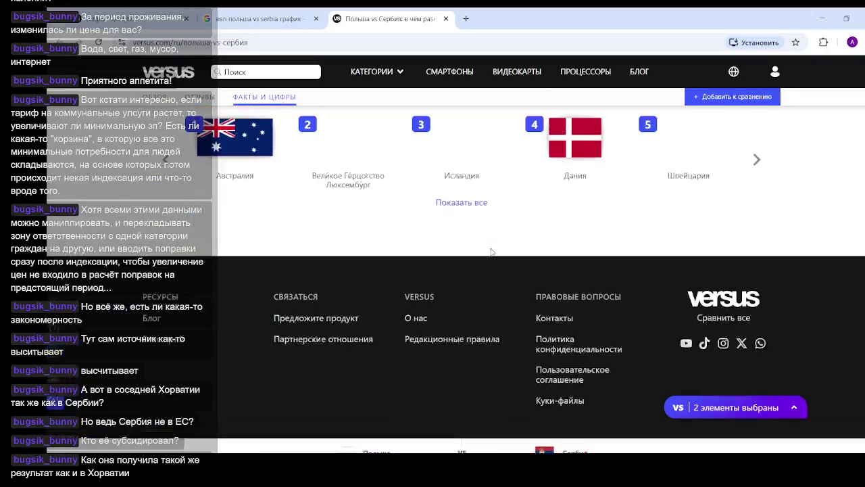
{"action": "scroll", "coordinate": [568, 276], "scroll_direction": "up", "scroll_amount": 7}
{"action": "scroll", "coordinate": [568, 275], "scroll_direction": "up", "scroll_amount": 1}
{"action": "scroll", "coordinate": [561, 270], "scroll_direction": "up", "scroll_amount": 1}
{"action": "scroll", "coordinate": [558, 270], "scroll_direction": "up", "scroll_amount": 3}
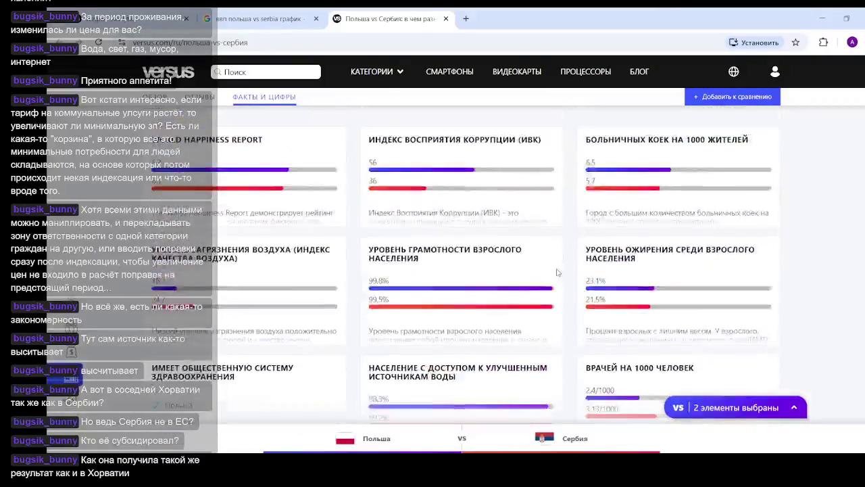
{"action": "scroll", "coordinate": [554, 269], "scroll_direction": "up", "scroll_amount": 2}
{"action": "scroll", "coordinate": [552, 269], "scroll_direction": "up", "scroll_amount": 2}
{"action": "scroll", "coordinate": [553, 269], "scroll_direction": "down", "scroll_amount": 2}
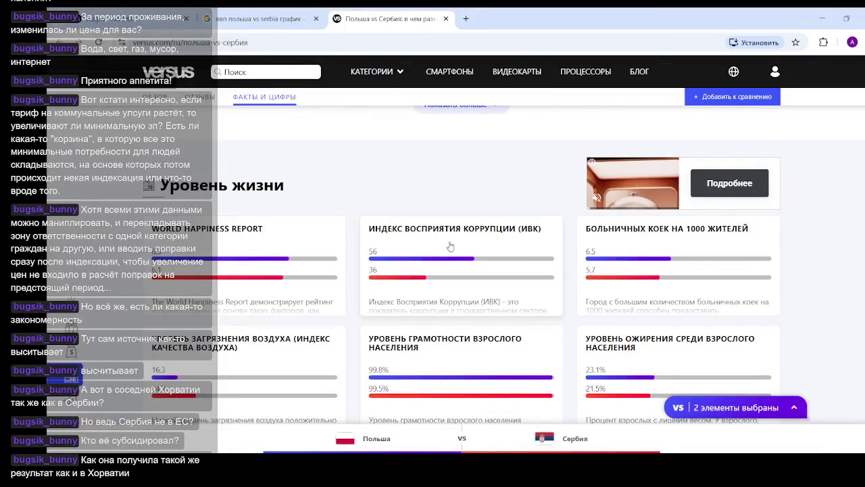
{"action": "scroll", "coordinate": [454, 245], "scroll_direction": "up", "scroll_amount": 2}
{"action": "scroll", "coordinate": [454, 245], "scroll_direction": "up", "scroll_amount": 3}
{"action": "scroll", "coordinate": [455, 245], "scroll_direction": "up", "scroll_amount": 1}
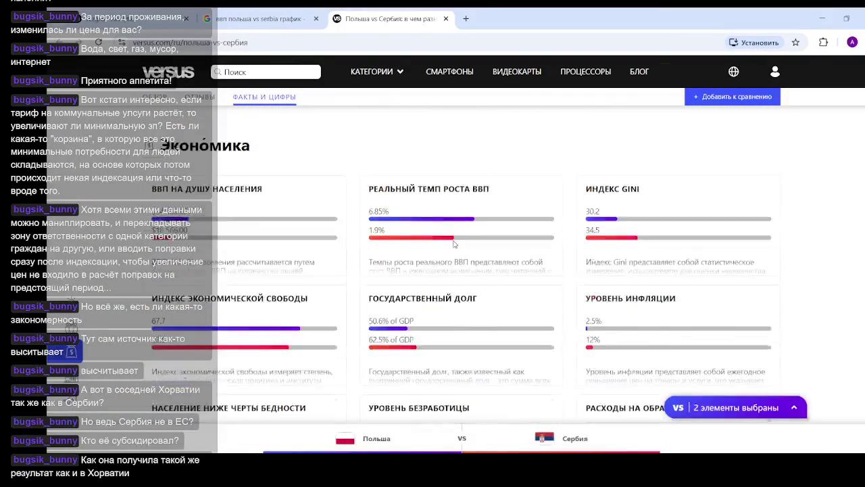
{"action": "scroll", "coordinate": [454, 244], "scroll_direction": "up", "scroll_amount": 2}
{"action": "scroll", "coordinate": [347, 237], "scroll_direction": "down", "scroll_amount": 1}
{"action": "scroll", "coordinate": [342, 240], "scroll_direction": "down", "scroll_amount": 1}
{"action": "scroll", "coordinate": [324, 248], "scroll_direction": "down", "scroll_amount": 1}
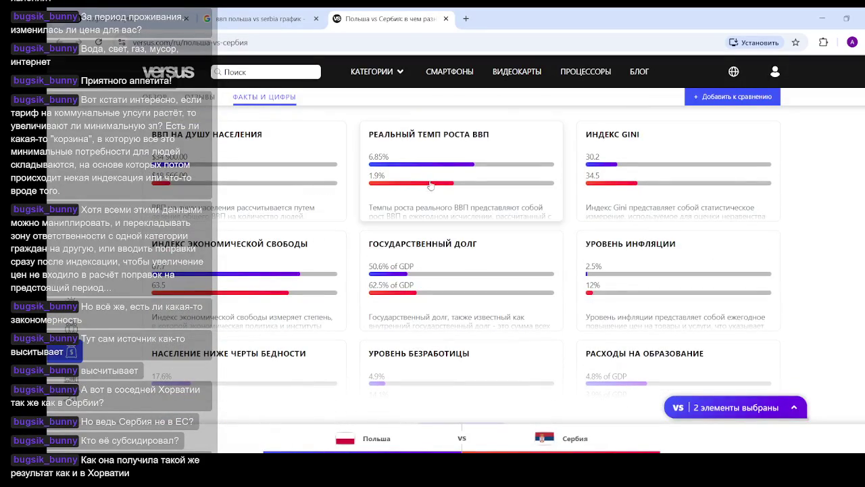
- Look at the real GDP growth rate details, then close the Versus tab
{"action": "left_click", "coordinate": [487, 156]}
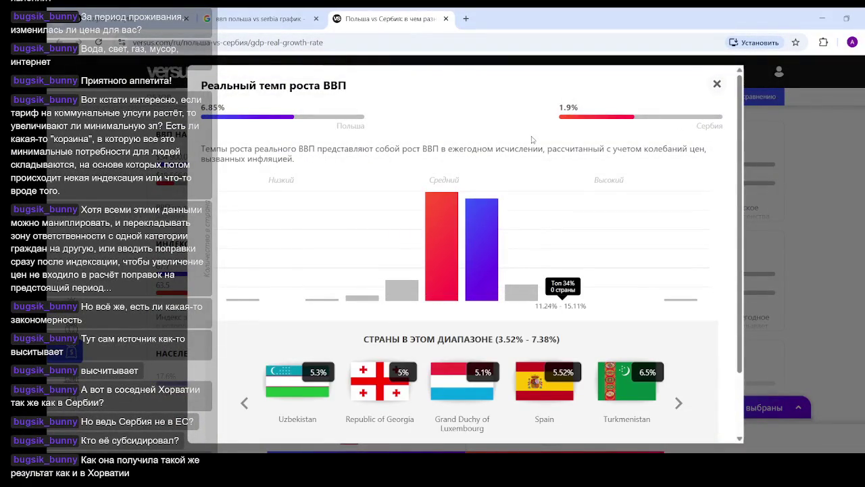
{"action": "scroll", "coordinate": [497, 122], "scroll_direction": "down", "scroll_amount": 1}
{"action": "scroll", "coordinate": [473, 149], "scroll_direction": "up", "scroll_amount": 1}
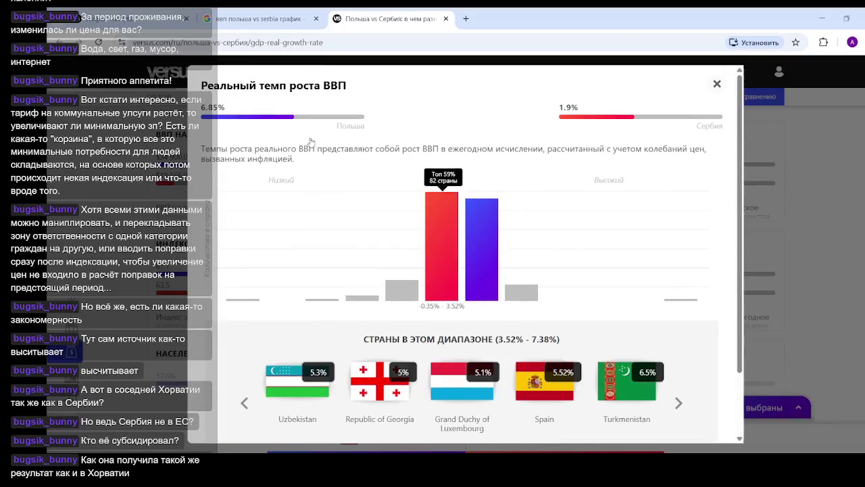
{"action": "scroll", "coordinate": [365, 159], "scroll_direction": "down", "scroll_amount": 1}
{"action": "scroll", "coordinate": [351, 163], "scroll_direction": "down", "scroll_amount": 1}
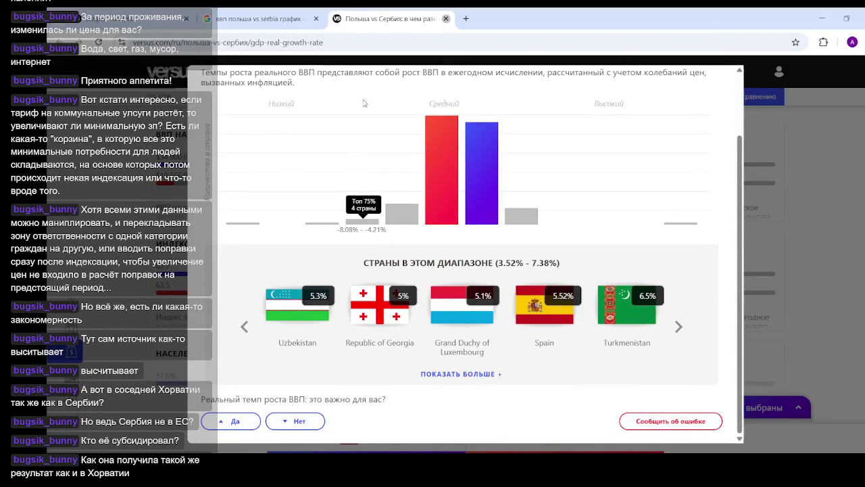
{"action": "key", "text": "ctrl+w"}
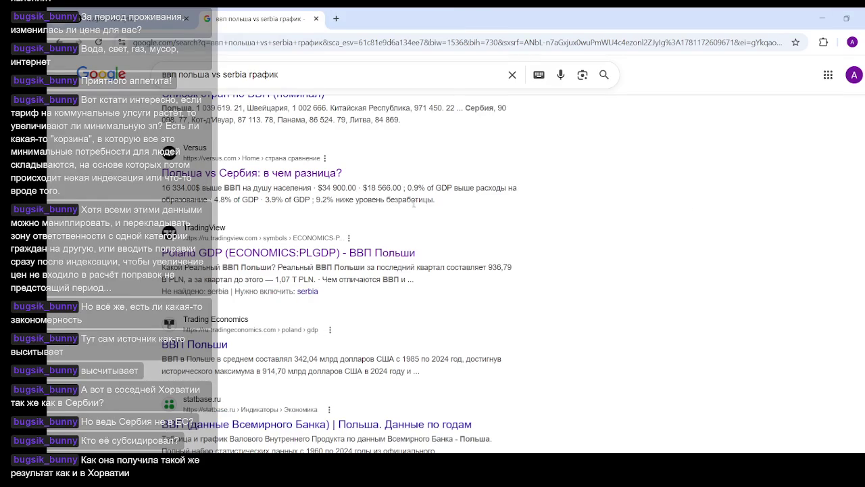
- Open the Trading Economics 'ВВП Сербии' result from the Google results in a new tab
{"action": "scroll", "coordinate": [412, 203], "scroll_direction": "down", "scroll_amount": 2}
{"action": "scroll", "coordinate": [406, 203], "scroll_direction": "down", "scroll_amount": 3}
{"action": "scroll", "coordinate": [398, 204], "scroll_direction": "down", "scroll_amount": 5}
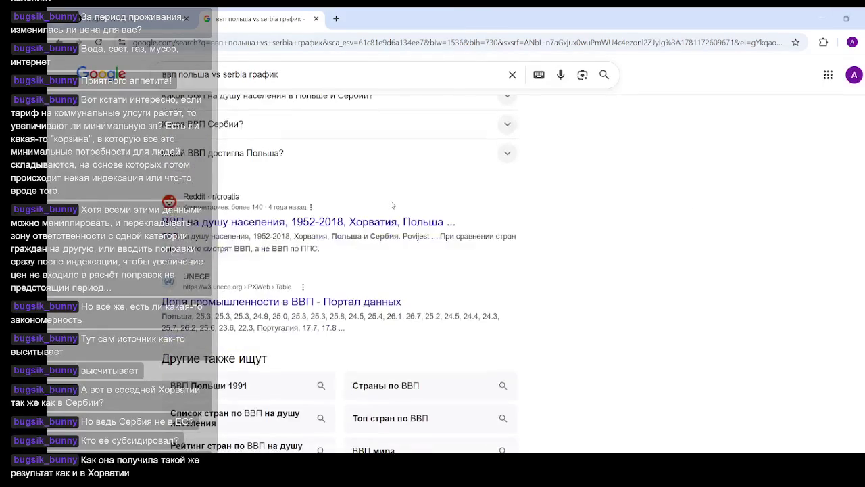
{"action": "scroll", "coordinate": [325, 264], "scroll_direction": "down", "scroll_amount": 3}
{"action": "scroll", "coordinate": [297, 257], "scroll_direction": "up", "scroll_amount": 3}
{"action": "scroll", "coordinate": [269, 251], "scroll_direction": "up", "scroll_amount": 5}
{"action": "scroll", "coordinate": [269, 251], "scroll_direction": "up", "scroll_amount": 5}
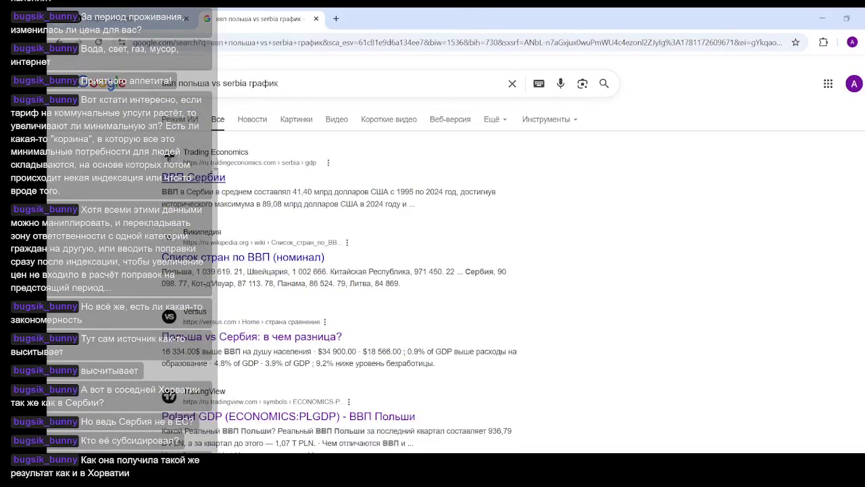
{"action": "middle_click", "coordinate": [211, 183]}
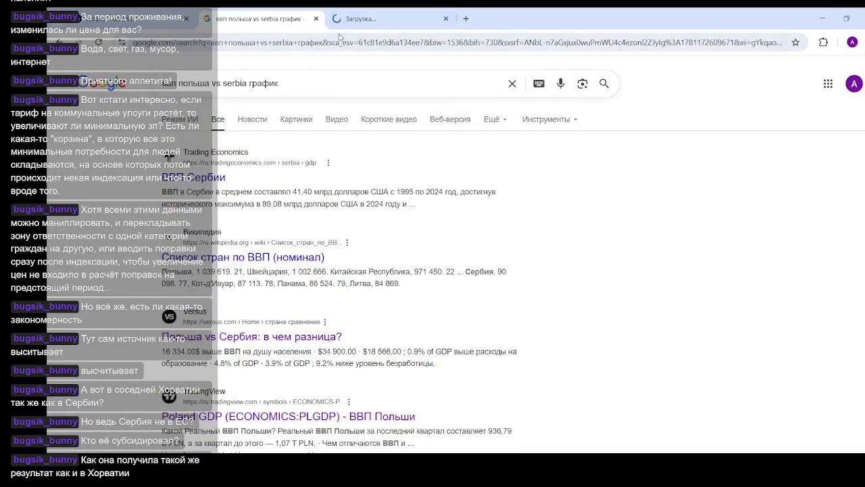
- Review the Trading Economics Serbia GDP page: 89.08 billion USD in 2024 and its tables
{"action": "left_click", "coordinate": [369, 18]}
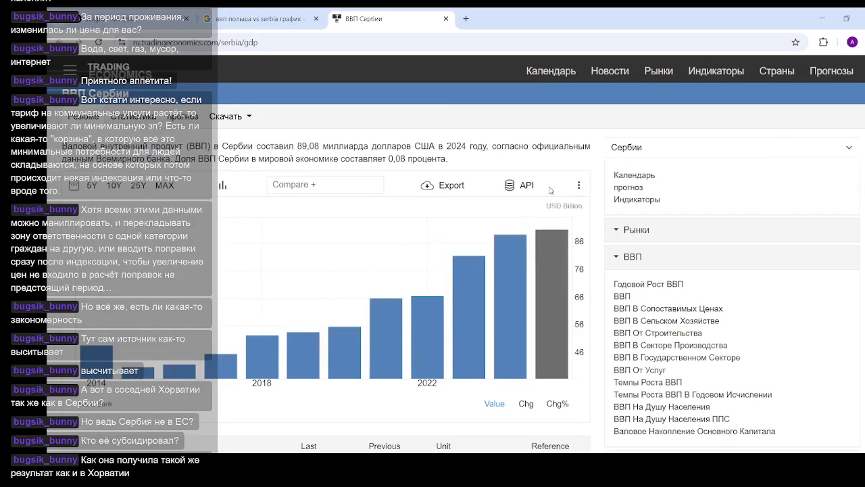
{"action": "scroll", "coordinate": [497, 211], "scroll_direction": "down", "scroll_amount": 5}
{"action": "scroll", "coordinate": [497, 210], "scroll_direction": "down", "scroll_amount": 1}
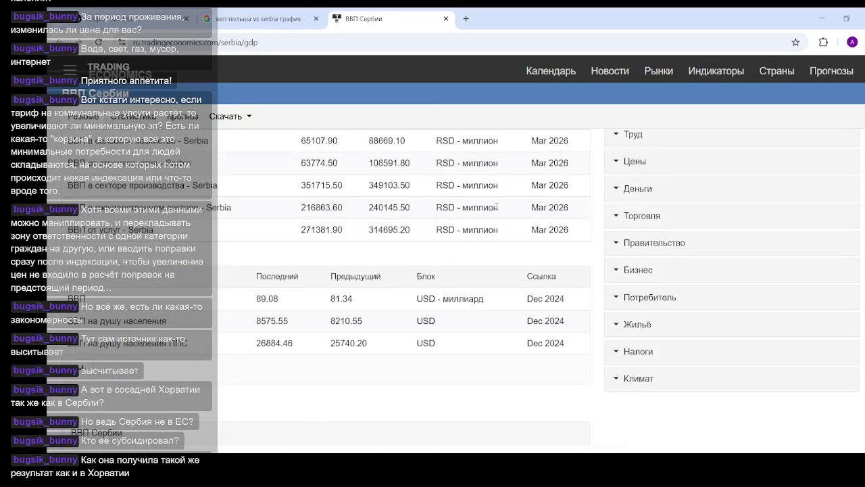
{"action": "scroll", "coordinate": [497, 211], "scroll_direction": "down", "scroll_amount": 1}
{"action": "scroll", "coordinate": [497, 210], "scroll_direction": "up", "scroll_amount": 5}
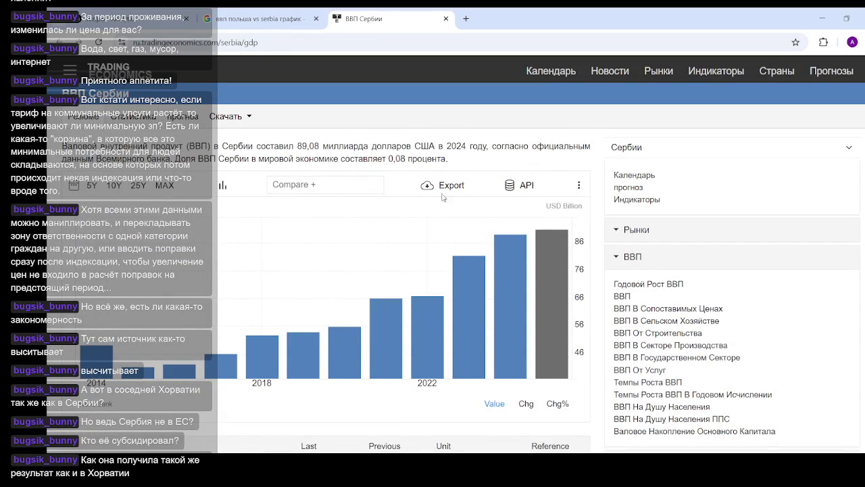
- Try the MAX chart range, dismiss the subscribers-only notice twice, and return to the search results
{"action": "left_click", "coordinate": [174, 187]}
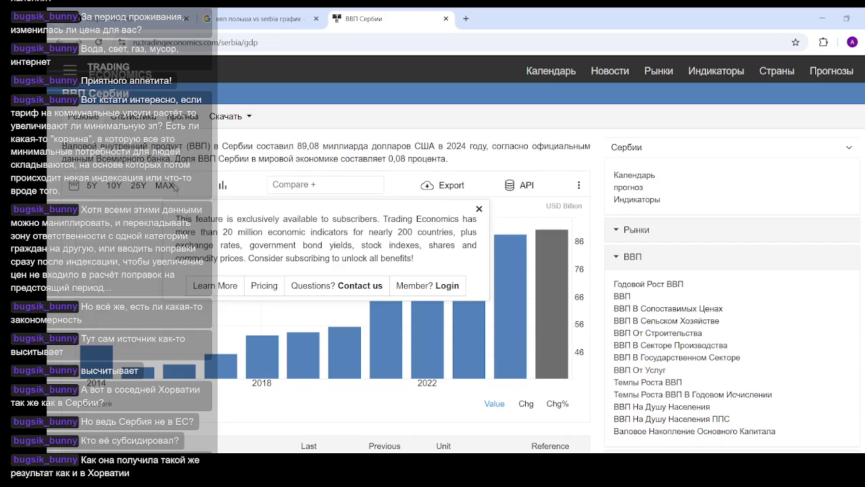
{"action": "left_click", "coordinate": [480, 210]}
{"action": "left_click", "coordinate": [138, 185]}
{"action": "left_click", "coordinate": [480, 209]}
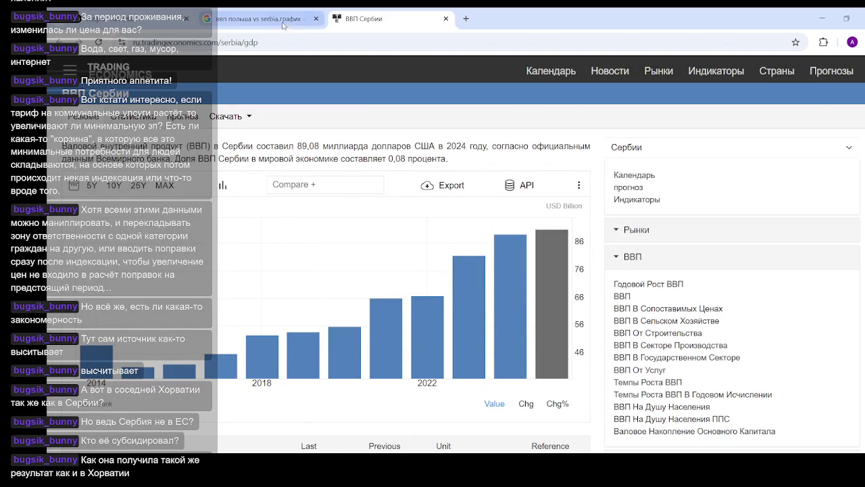
{"action": "left_click", "coordinate": [261, 18]}
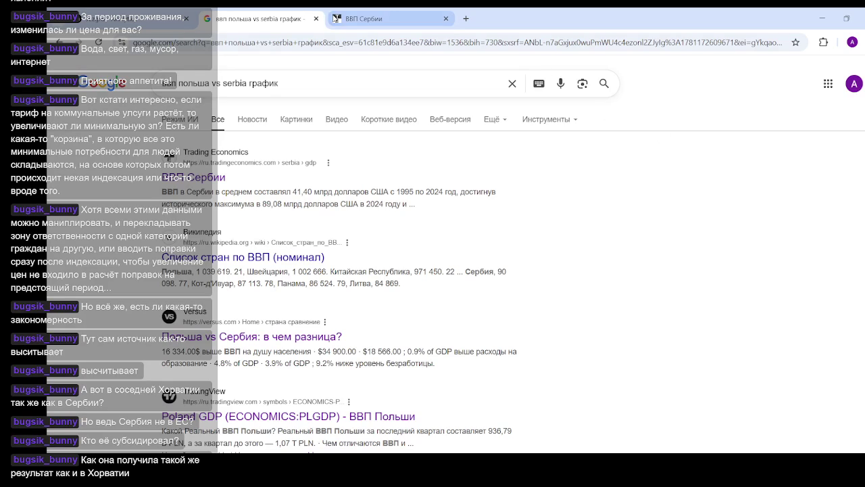
- Show the 'ввп польша vs serbia график' query as Google Images results
{"action": "left_click", "coordinate": [317, 77]}
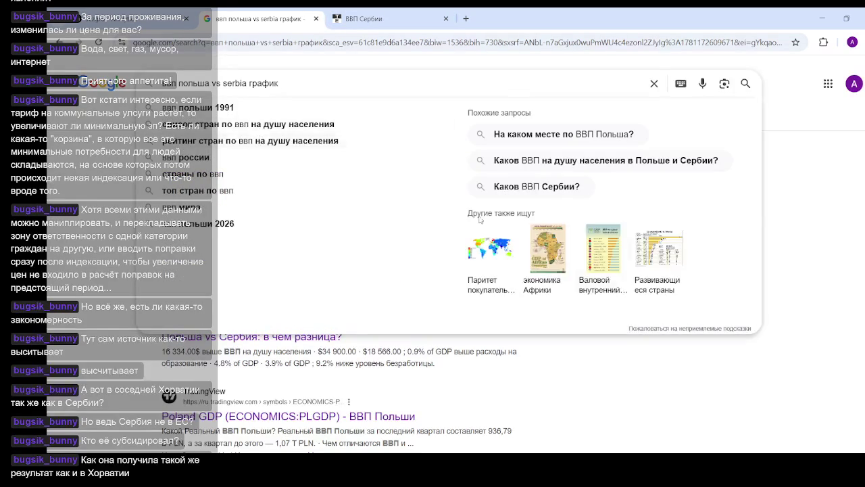
{"action": "left_click", "coordinate": [784, 81]}
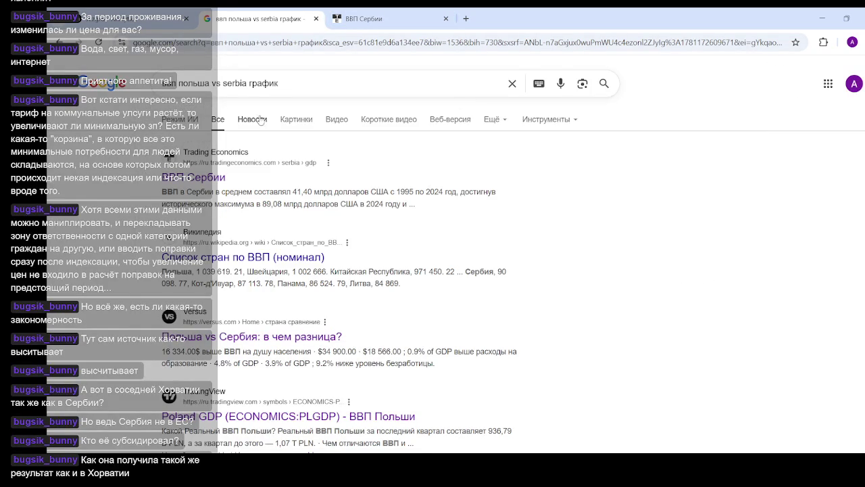
{"action": "left_click", "coordinate": [297, 120]}
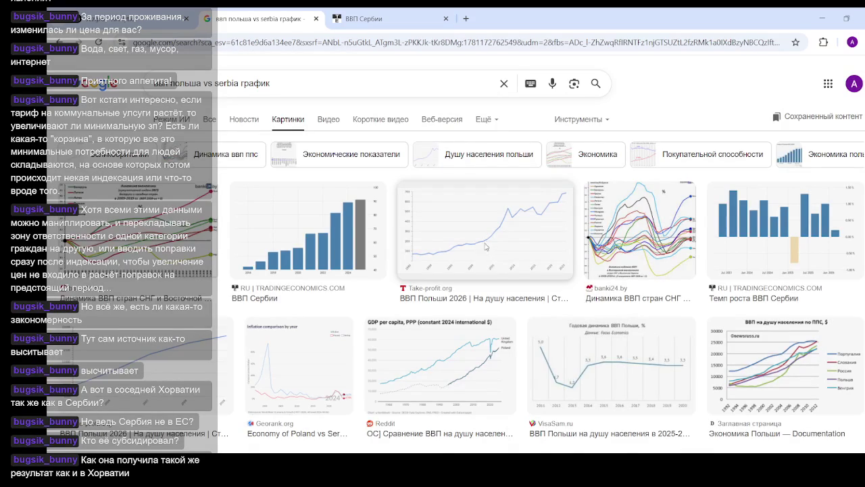
- Browse the Serbia and Poland GDP chart images, then minimize and restore Chrome
{"action": "scroll", "coordinate": [490, 233], "scroll_direction": "down", "scroll_amount": 3}
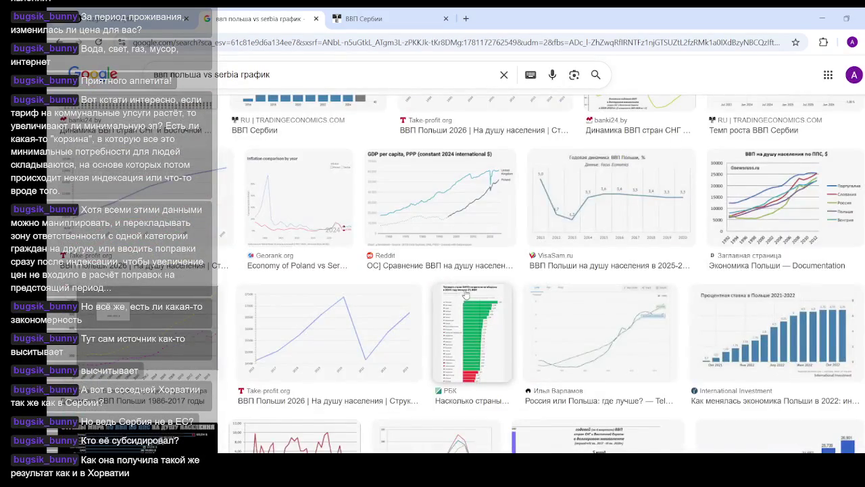
{"action": "scroll", "coordinate": [459, 297], "scroll_direction": "down", "scroll_amount": 4}
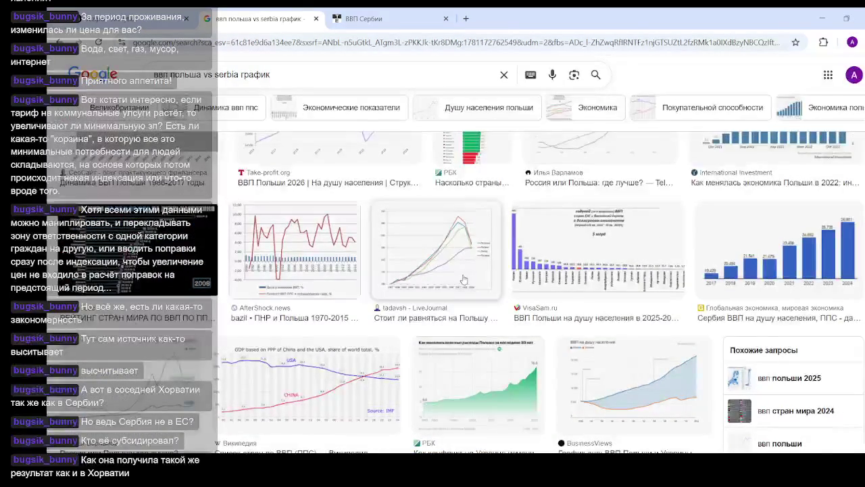
{"action": "scroll", "coordinate": [463, 278], "scroll_direction": "down", "scroll_amount": 2}
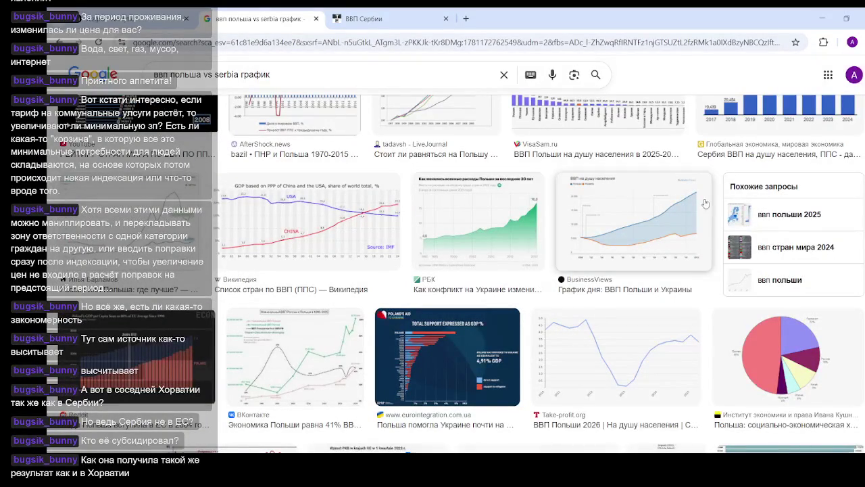
{"action": "scroll", "coordinate": [676, 195], "scroll_direction": "down", "scroll_amount": 2}
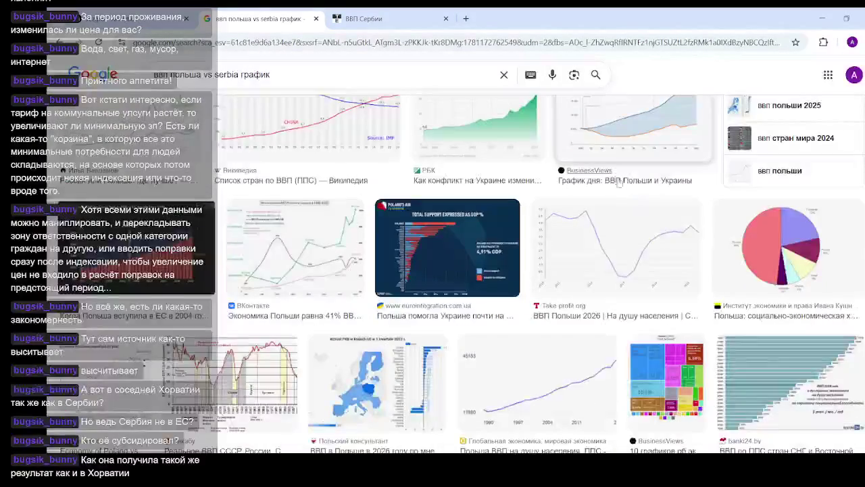
{"action": "scroll", "coordinate": [619, 183], "scroll_direction": "down", "scroll_amount": 3}
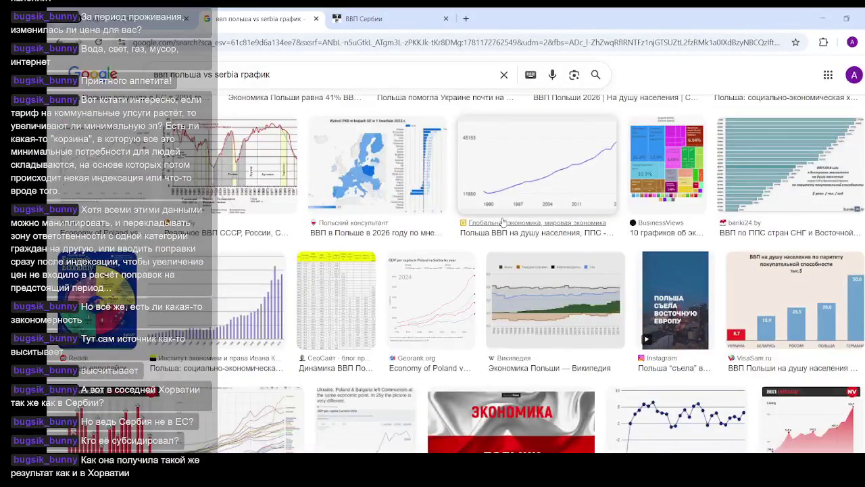
{"action": "scroll", "coordinate": [502, 222], "scroll_direction": "down", "scroll_amount": 2}
{"action": "scroll", "coordinate": [575, 216], "scroll_direction": "down", "scroll_amount": 3}
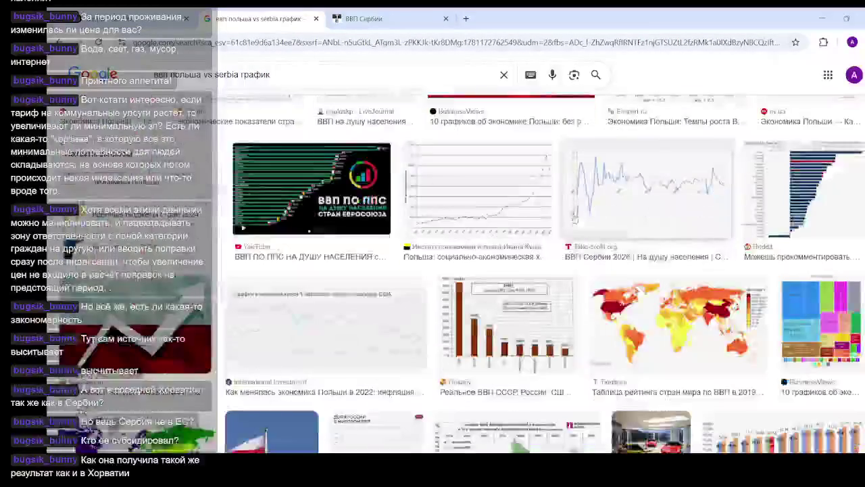
{"action": "scroll", "coordinate": [578, 219], "scroll_direction": "up", "scroll_amount": 3}
{"action": "scroll", "coordinate": [588, 229], "scroll_direction": "up", "scroll_amount": 2}
{"action": "scroll", "coordinate": [600, 238], "scroll_direction": "up", "scroll_amount": 2}
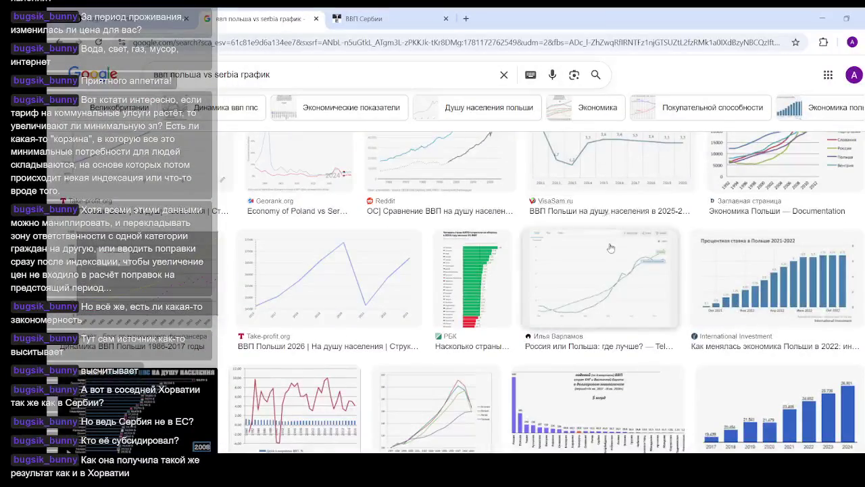
{"action": "scroll", "coordinate": [610, 249], "scroll_direction": "up", "scroll_amount": 3}
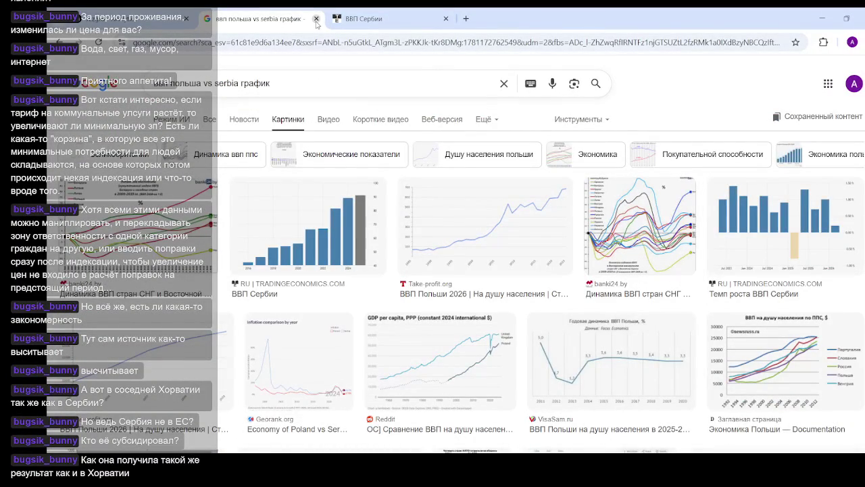
{"action": "left_click", "coordinate": [822, 18]}
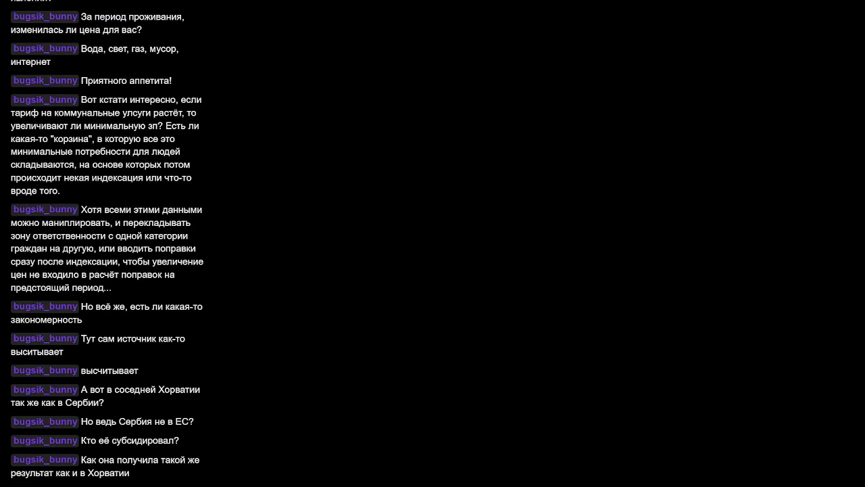
{"action": "key", "text": "alt+Tab"}
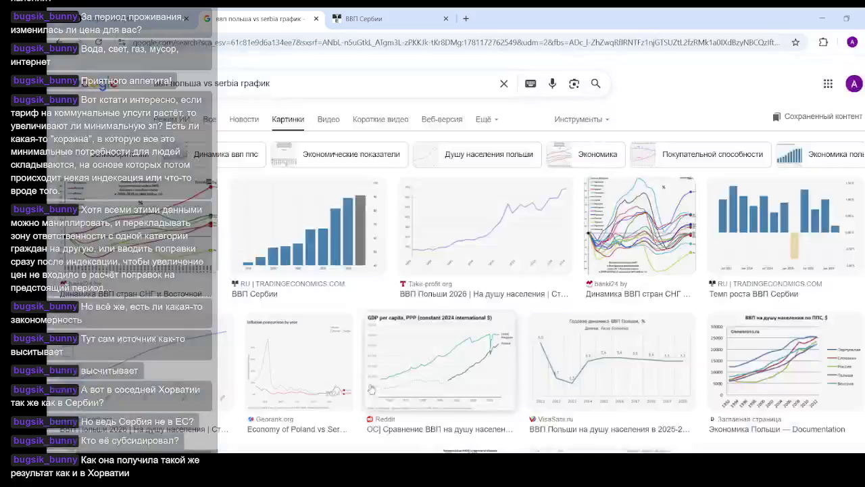
- Return to the 127.0.0.1:8050 Jezgro Coffee Analytics tab, scroll to the top and reload it
{"action": "left_click", "coordinate": [139, 25]}
{"action": "scroll", "coordinate": [757, 203], "scroll_direction": "up", "scroll_amount": 3}
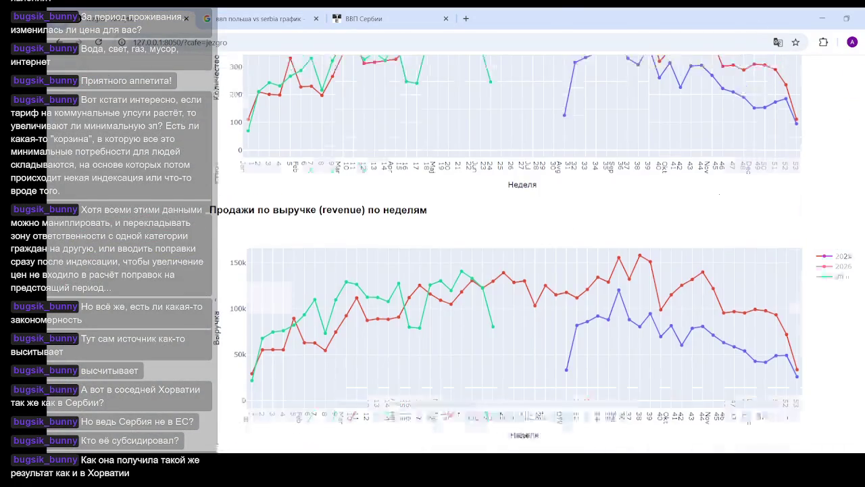
{"action": "scroll", "coordinate": [776, 198], "scroll_direction": "up", "scroll_amount": 3}
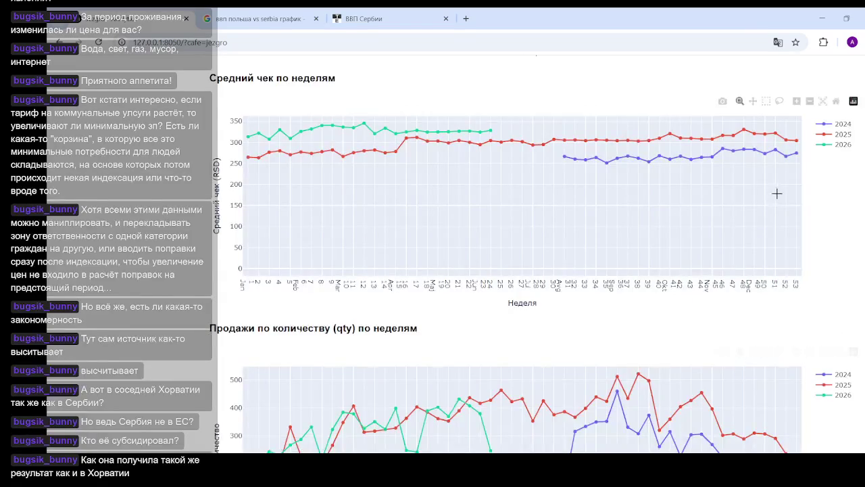
{"action": "scroll", "coordinate": [776, 198], "scroll_direction": "up", "scroll_amount": 3}
{"action": "scroll", "coordinate": [776, 196], "scroll_direction": "up", "scroll_amount": 3}
{"action": "scroll", "coordinate": [786, 196], "scroll_direction": "up", "scroll_amount": 3}
{"action": "scroll", "coordinate": [787, 196], "scroll_direction": "up", "scroll_amount": 5}
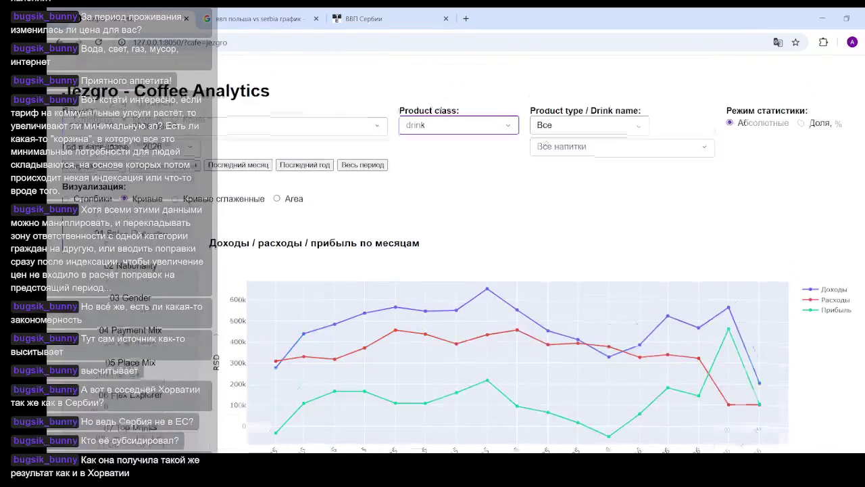
{"action": "left_click", "coordinate": [296, 42]}
{"action": "key", "text": "Return"}
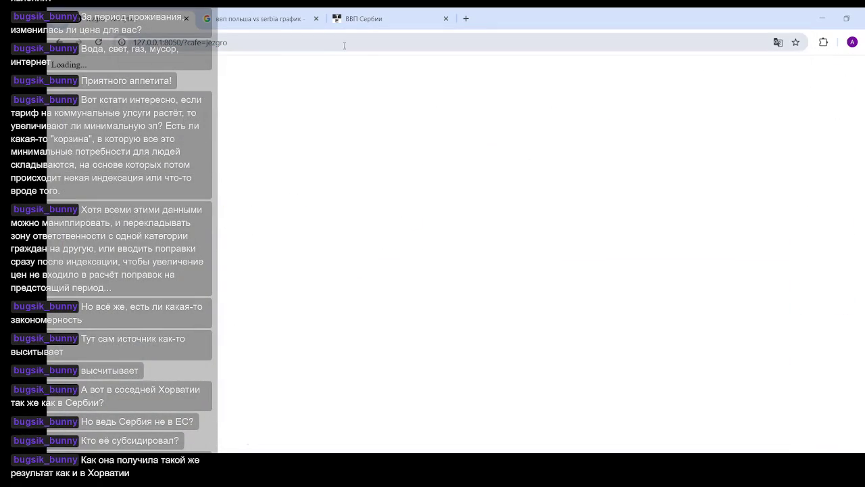